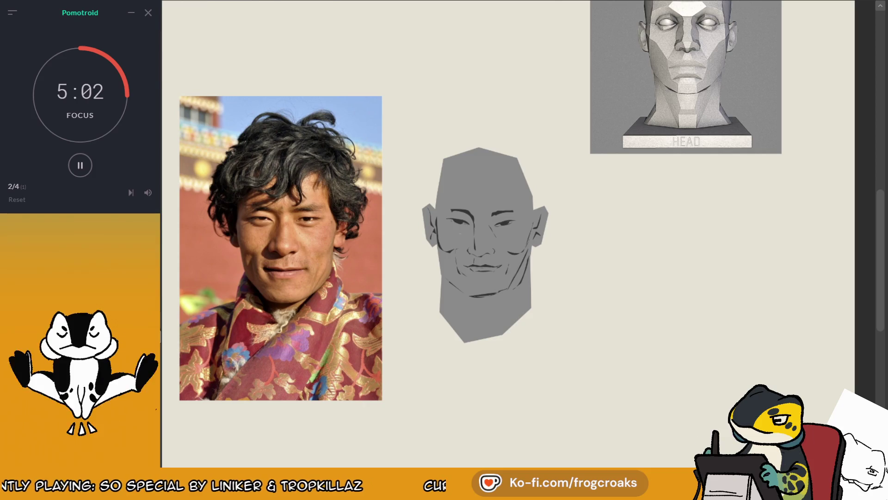
- Bring the lighting grid into view and marquee the Top light portrait with Rectangle selection
{"action": "scroll", "coordinate": [521, 202], "scroll_direction": "down", "scroll_amount": 3}
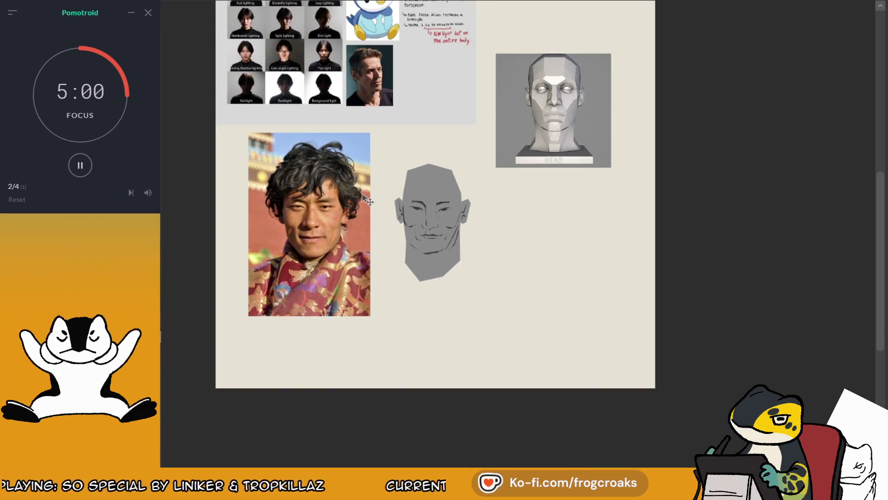
{"action": "scroll", "coordinate": [521, 201], "scroll_direction": "up", "scroll_amount": 3}
{"action": "scroll", "coordinate": [592, 96], "scroll_direction": "up", "scroll_amount": 5}
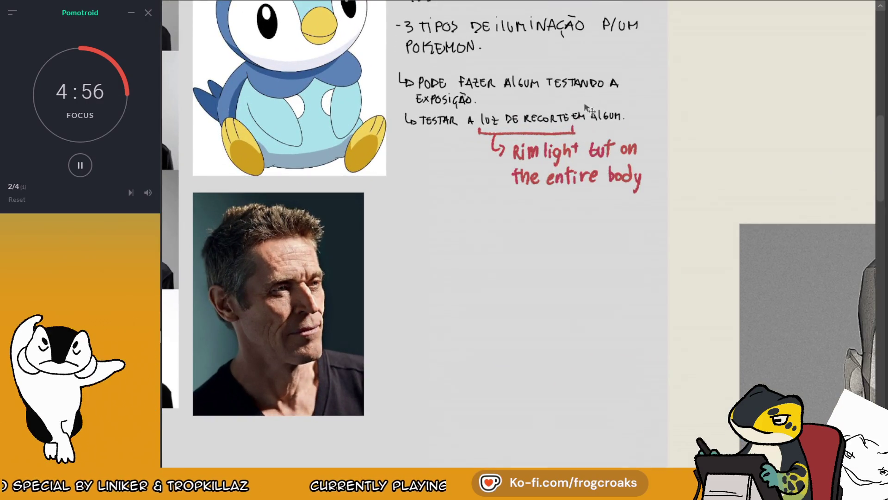
{"action": "scroll", "coordinate": [587, 108], "scroll_direction": "down", "scroll_amount": 2}
{"action": "scroll", "coordinate": [561, 273], "scroll_direction": "up", "scroll_amount": 1}
{"action": "left_click_drag", "start_coordinate": [392, 245], "coordinate": [448, 230]}
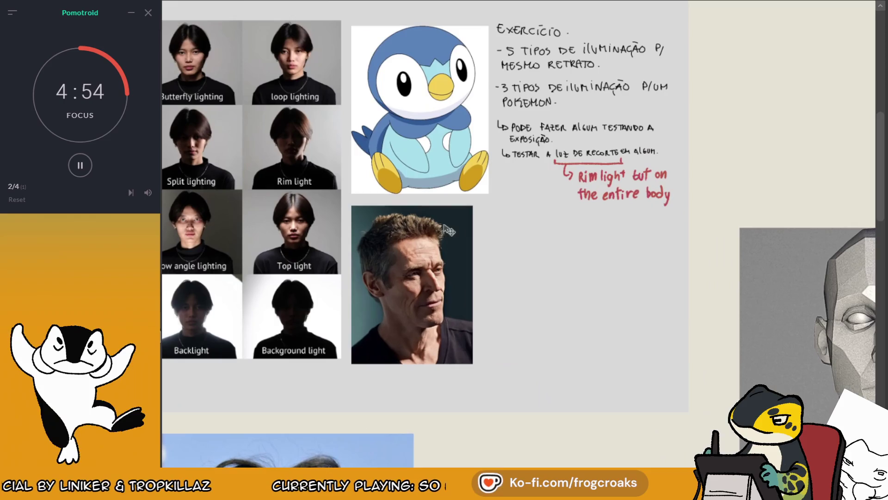
{"action": "scroll", "coordinate": [560, 128], "scroll_direction": "down", "scroll_amount": 3}
{"action": "scroll", "coordinate": [290, 255], "scroll_direction": "up", "scroll_amount": 6}
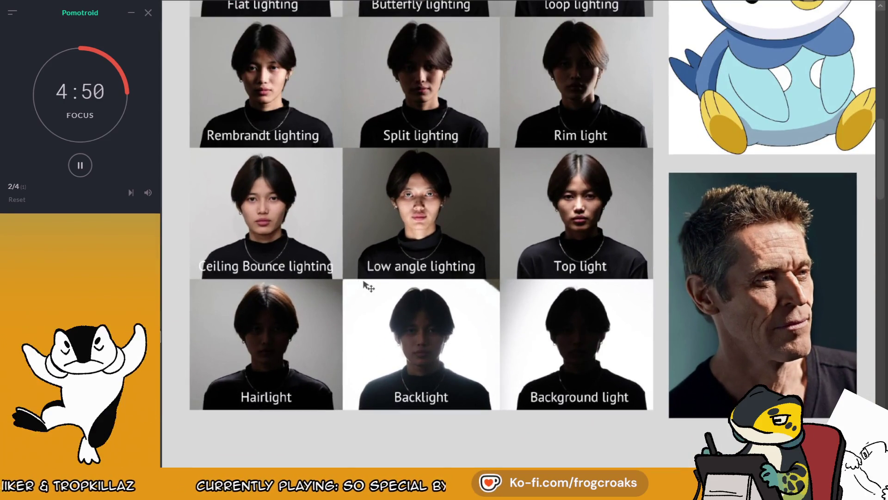
{"action": "scroll", "coordinate": [595, 215], "scroll_direction": "down", "scroll_amount": 2}
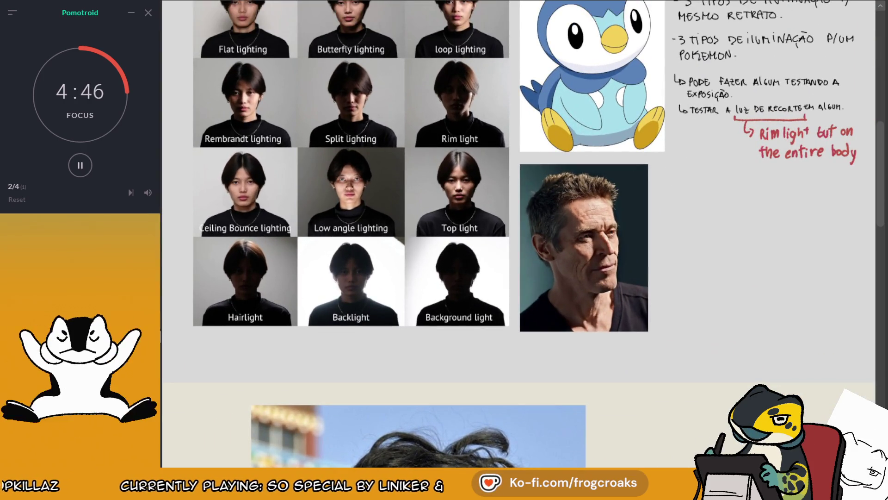
{"action": "mouse_move", "coordinate": [410, 148]}
{"action": "left_mouse_down"}
{"action": "mouse_move", "coordinate": [499, 241]}
{"action": "mouse_move", "coordinate": [511, 241]}
{"action": "mouse_move", "coordinate": [506, 236]}
{"action": "left_mouse_up"}
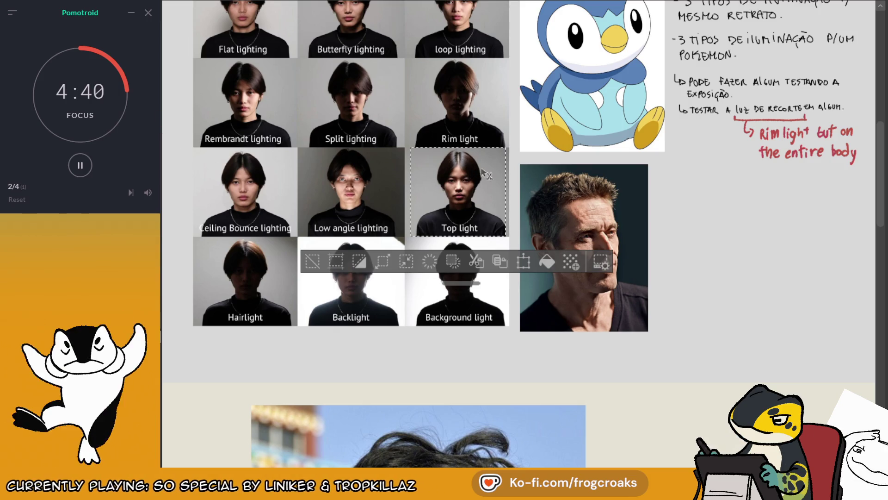
- Paste the Top light photo beside the gray head drawing, scale it up, and deselect
{"action": "scroll", "coordinate": [458, 194], "scroll_direction": "down", "scroll_amount": 2}
{"action": "left_click_drag", "start_coordinate": [476, 197], "coordinate": [660, 278]}
{"action": "scroll", "coordinate": [656, 287], "scroll_direction": "down", "scroll_amount": 2}
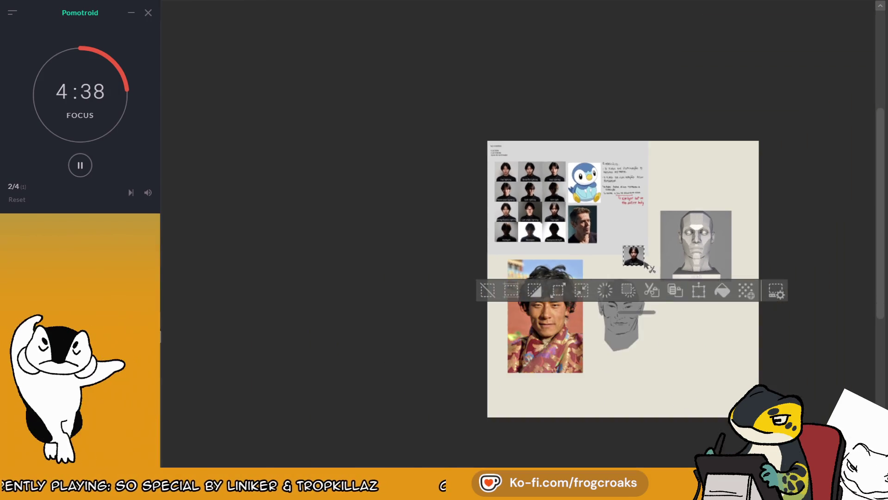
{"action": "scroll", "coordinate": [643, 312], "scroll_direction": "up", "scroll_amount": 2}
{"action": "left_click_drag", "start_coordinate": [568, 183], "coordinate": [680, 305]}
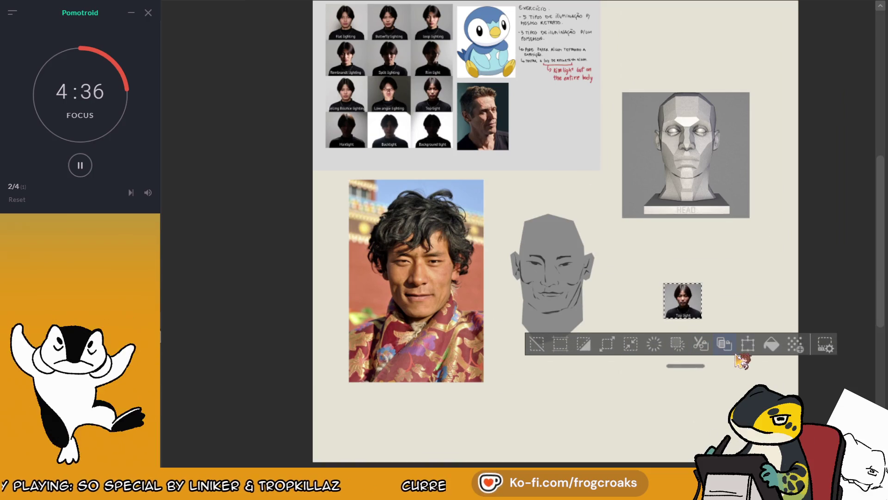
{"action": "mouse_move", "coordinate": [701, 277]}
{"action": "left_mouse_down"}
{"action": "mouse_move", "coordinate": [819, 178]}
{"action": "mouse_move", "coordinate": [799, 175]}
{"action": "mouse_move", "coordinate": [671, 321]}
{"action": "mouse_move", "coordinate": [681, 321]}
{"action": "left_mouse_up"}
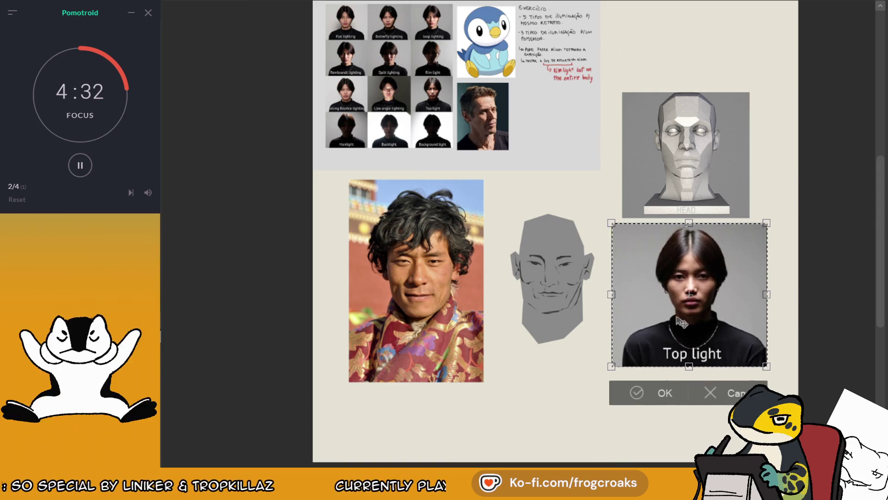
{"action": "left_click", "coordinate": [647, 394]}
{"action": "left_click", "coordinate": [550, 404]}
- Zoom and pan so the gray head, 3D head model and Top light photo fill the view
{"action": "scroll", "coordinate": [654, 368], "scroll_direction": "up", "scroll_amount": 3}
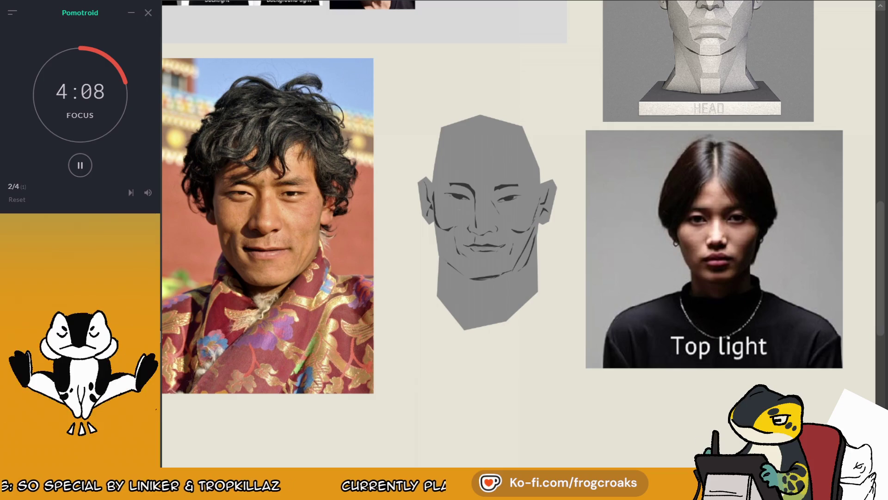
{"action": "scroll", "coordinate": [518, 227], "scroll_direction": "down", "scroll_amount": 2}
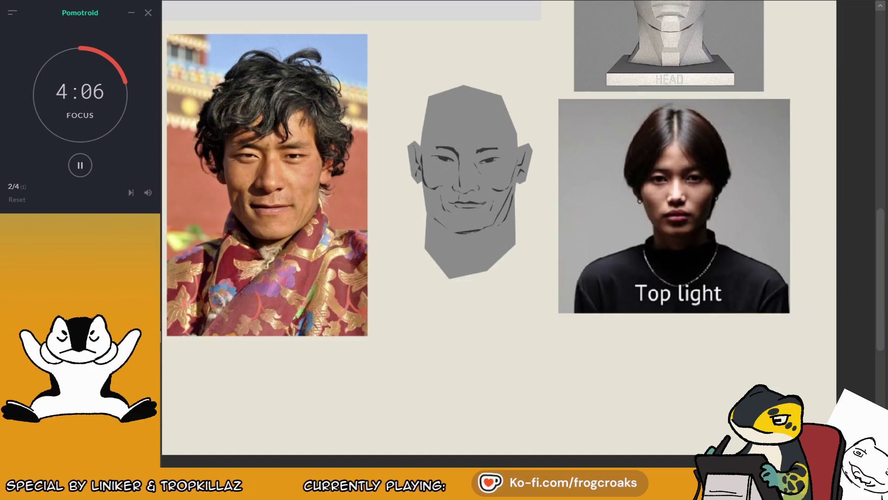
{"action": "scroll", "coordinate": [518, 227], "scroll_direction": "down", "scroll_amount": 1}
{"action": "scroll", "coordinate": [518, 226], "scroll_direction": "up", "scroll_amount": 2}
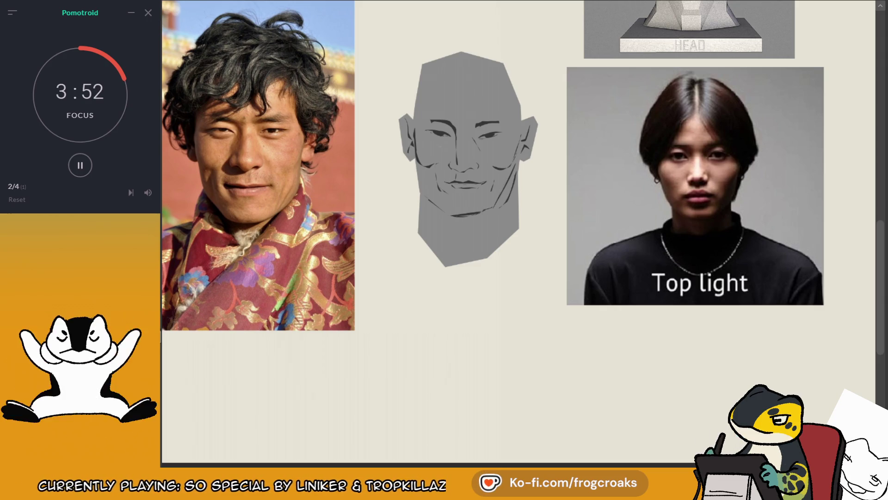
{"action": "left_click_drag", "start_coordinate": [463, 231], "coordinate": [491, 235]}
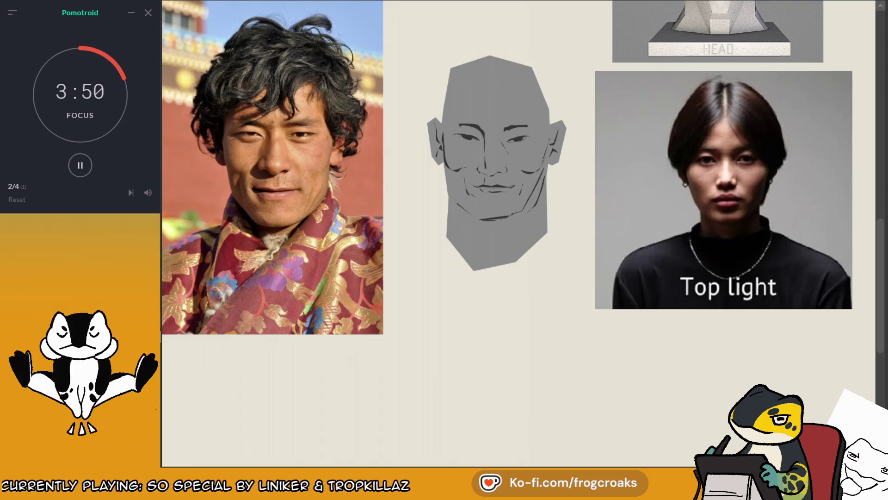
{"action": "mouse_move", "coordinate": [463, 232]}
{"action": "left_mouse_down"}
{"action": "mouse_move", "coordinate": [312, 430]}
{"action": "mouse_move", "coordinate": [260, 377]}
{"action": "left_mouse_up"}
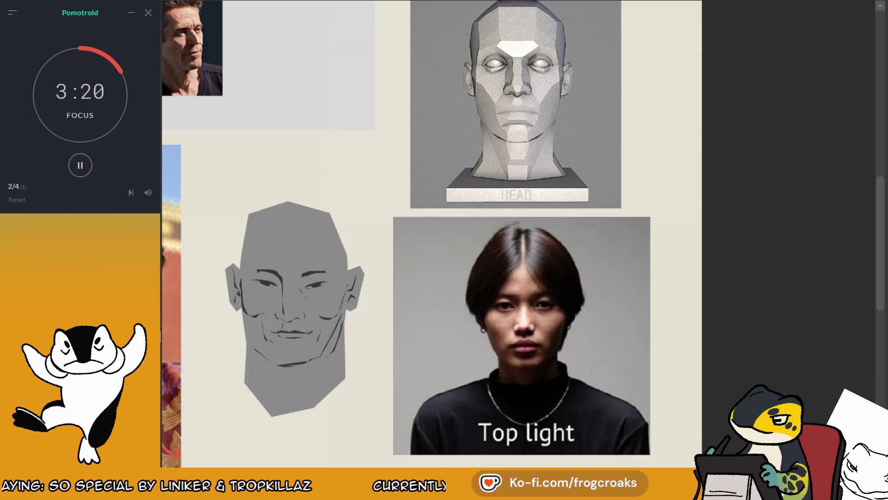
- Lasso-fill the 3D head's left and right cheek planes flat, undoing stray nose and forehead strokes
{"action": "left_click", "coordinate": [488, 81]}
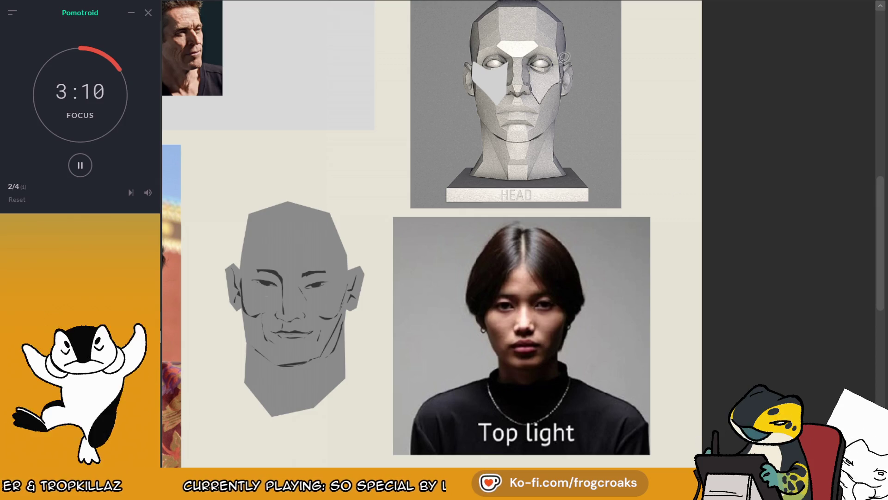
{"action": "left_click_drag", "start_coordinate": [563, 57], "coordinate": [546, 59]}
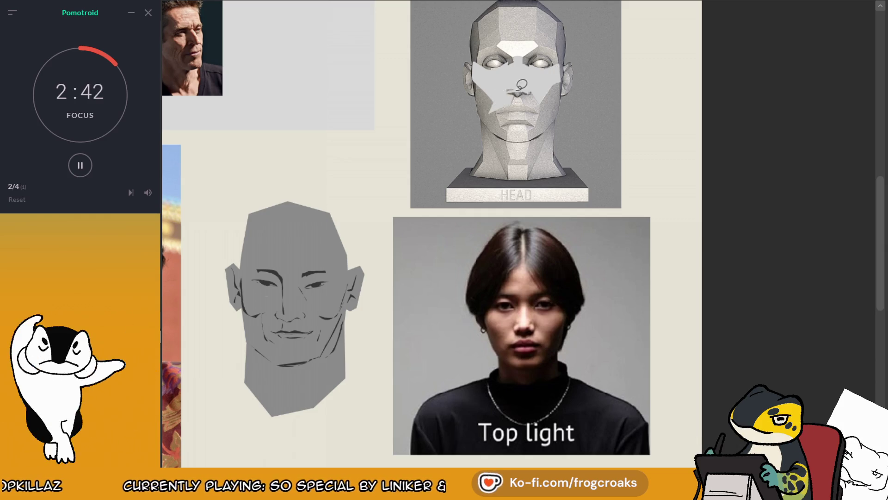
{"action": "left_click_drag", "start_coordinate": [495, 109], "coordinate": [517, 91]}
{"action": "key", "text": "ctrl+z"}
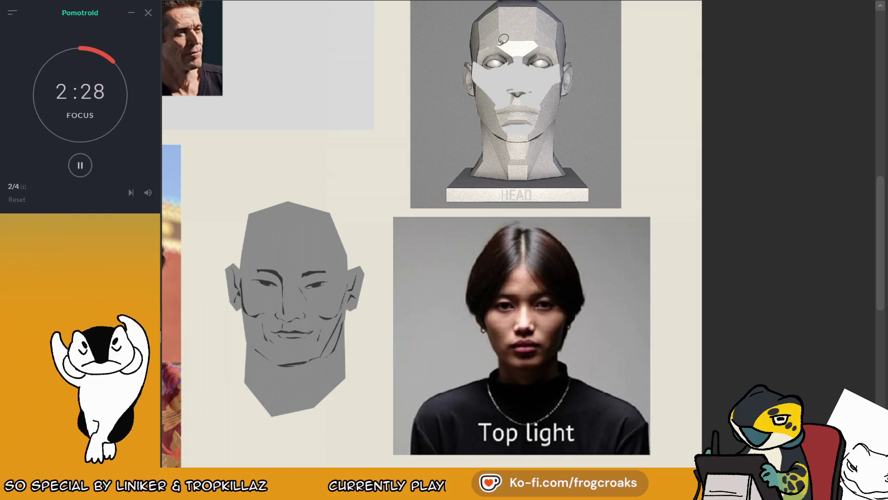
{"action": "left_click_drag", "start_coordinate": [558, 45], "coordinate": [480, 21]}
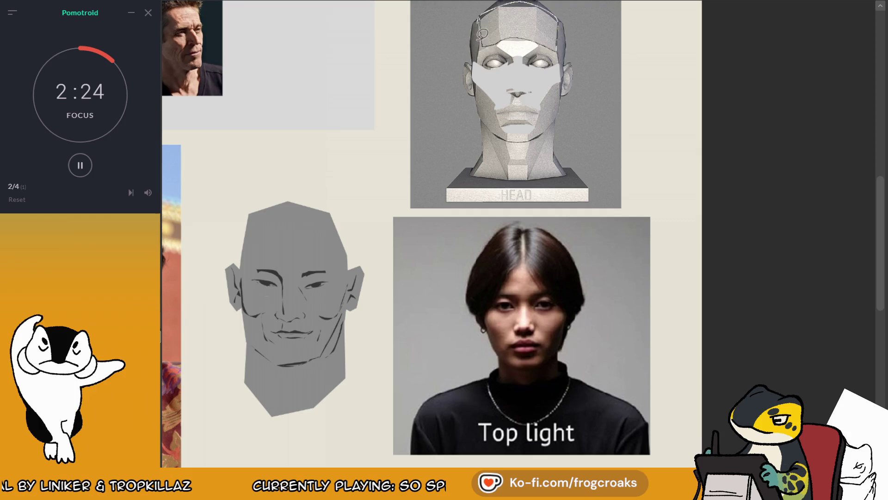
{"action": "key", "text": "ctrl+z"}
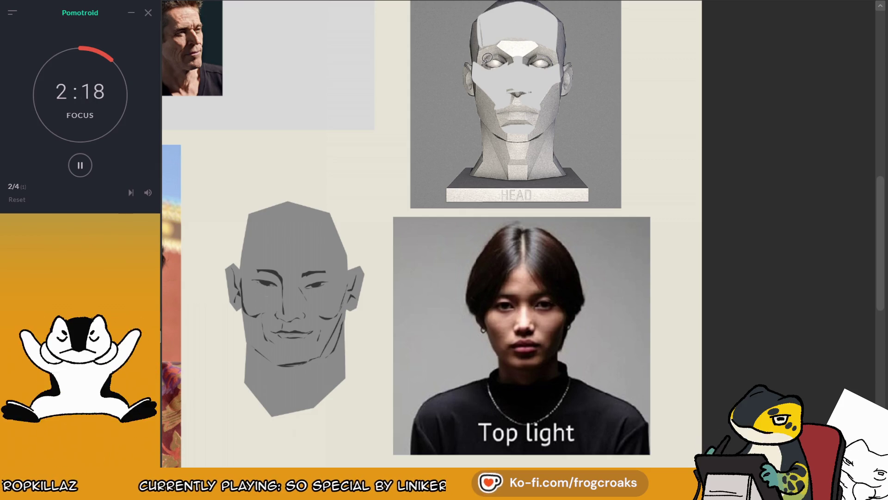
- Paint dark shadows under both brows and beneath the 3D head's nose
{"action": "left_click_drag", "start_coordinate": [481, 61], "coordinate": [509, 44]}
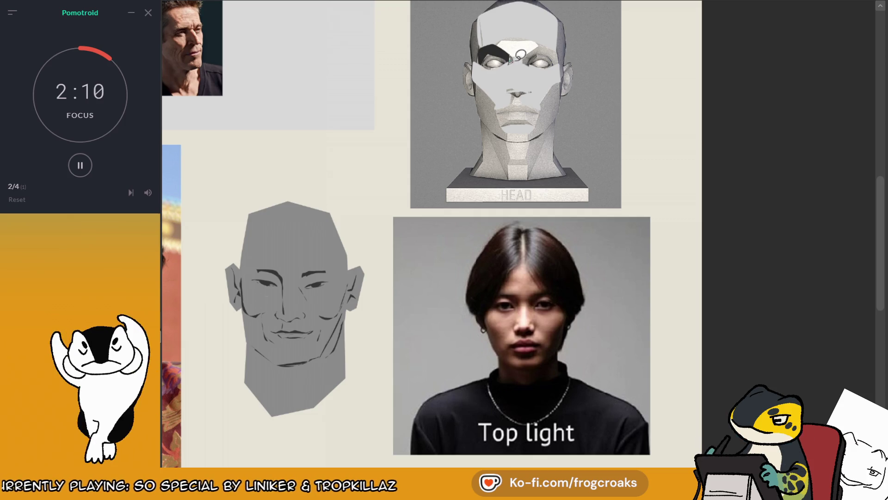
{"action": "left_click_drag", "start_coordinate": [509, 59], "coordinate": [518, 55]}
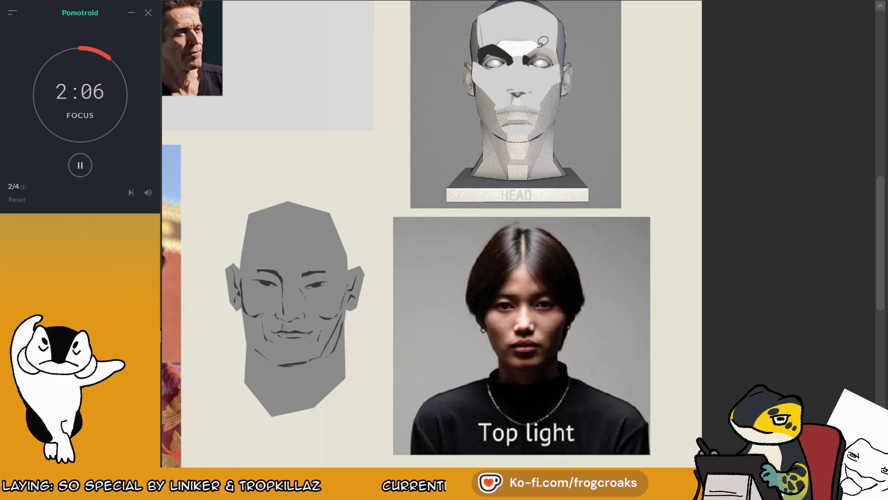
{"action": "mouse_move", "coordinate": [527, 59]}
{"action": "left_mouse_down"}
{"action": "mouse_move", "coordinate": [539, 46]}
{"action": "mouse_move", "coordinate": [560, 55]}
{"action": "mouse_move", "coordinate": [543, 41]}
{"action": "left_mouse_up"}
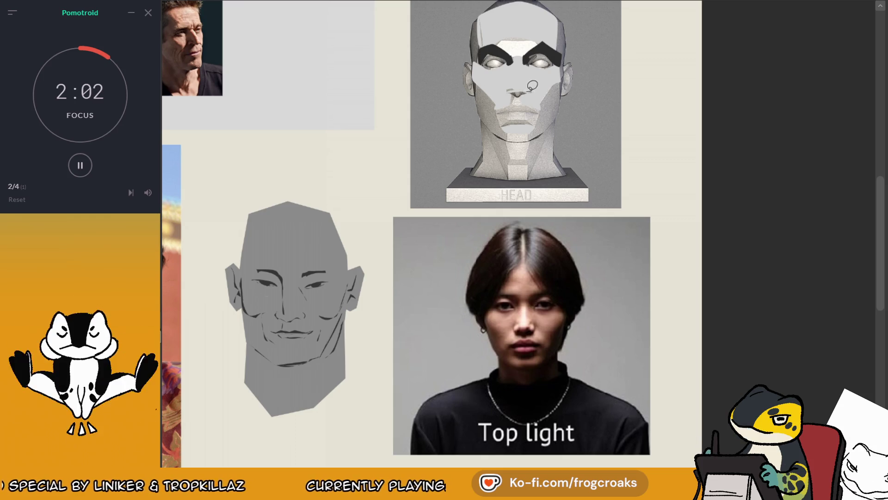
{"action": "mouse_move", "coordinate": [528, 90]}
{"action": "left_mouse_down"}
{"action": "mouse_move", "coordinate": [511, 93]}
{"action": "mouse_move", "coordinate": [525, 95]}
{"action": "left_mouse_up"}
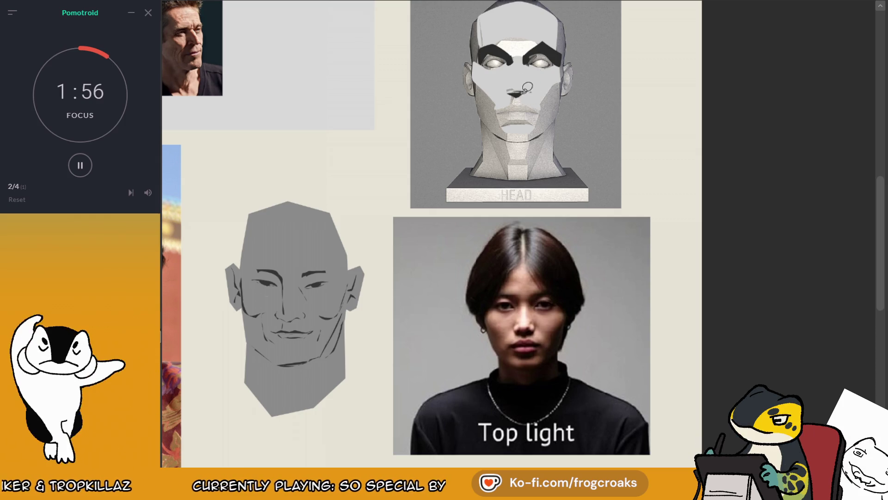
{"action": "mouse_move", "coordinate": [513, 97]}
{"action": "left_mouse_down"}
{"action": "mouse_move", "coordinate": [527, 100]}
{"action": "mouse_move", "coordinate": [495, 110]}
{"action": "mouse_move", "coordinate": [541, 108]}
{"action": "mouse_move", "coordinate": [497, 110]}
{"action": "left_mouse_up"}
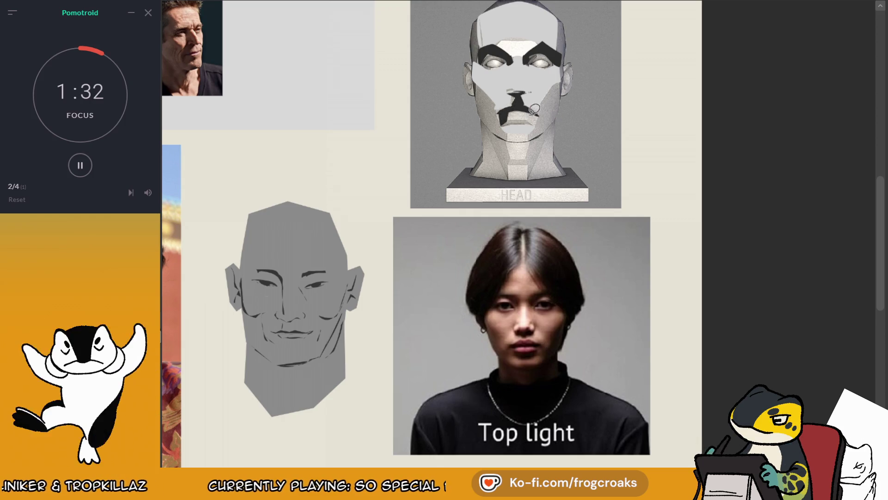
{"action": "key", "text": "ctrl+z"}
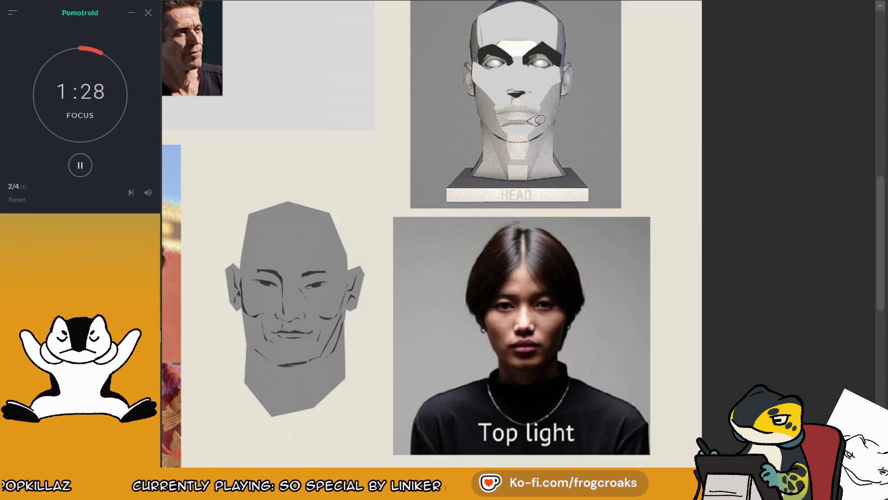
- Add dark shadow around the mouth, under the nose, and down the cheek, jaw and neck
{"action": "left_click_drag", "start_coordinate": [539, 120], "coordinate": [504, 121]}
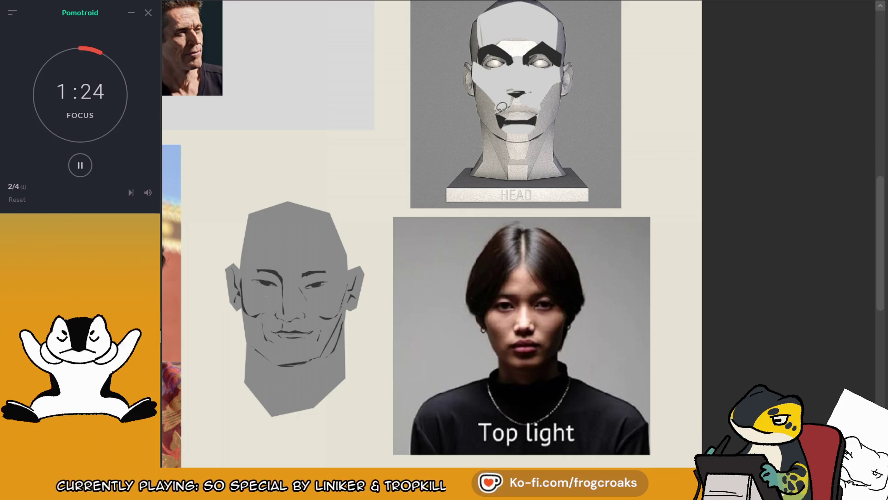
{"action": "mouse_move", "coordinate": [525, 97]}
{"action": "left_mouse_down"}
{"action": "mouse_move", "coordinate": [511, 95]}
{"action": "mouse_move", "coordinate": [532, 89]}
{"action": "left_mouse_up"}
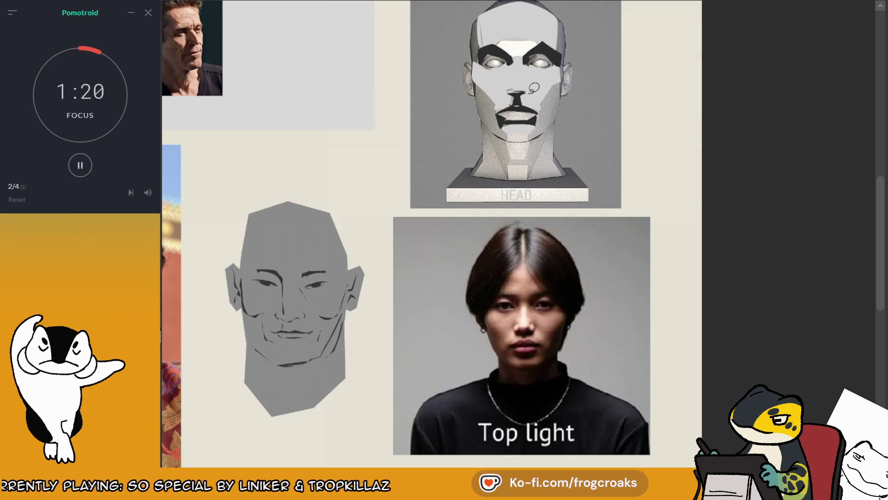
{"action": "mouse_move", "coordinate": [517, 103]}
{"action": "left_mouse_down"}
{"action": "mouse_move", "coordinate": [509, 115]}
{"action": "mouse_move", "coordinate": [549, 104]}
{"action": "left_mouse_up"}
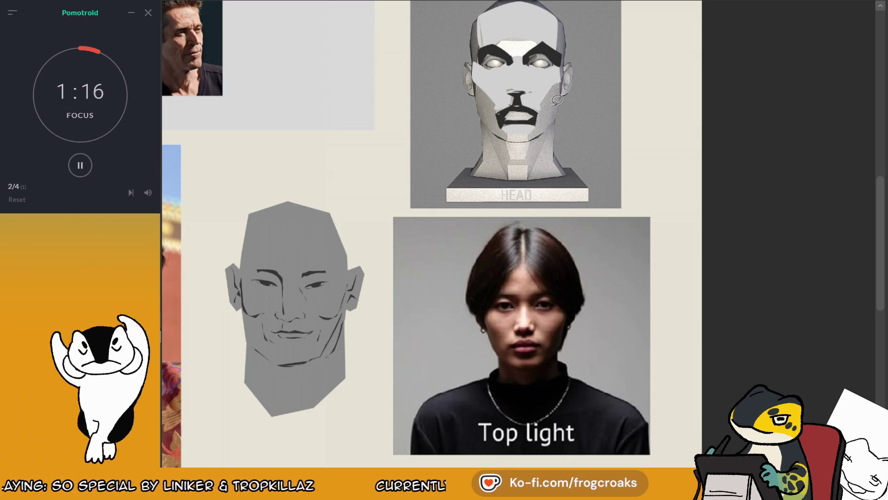
{"action": "mouse_move", "coordinate": [476, 74]}
{"action": "left_mouse_down"}
{"action": "mouse_move", "coordinate": [501, 113]}
{"action": "mouse_move", "coordinate": [499, 136]}
{"action": "mouse_move", "coordinate": [566, 105]}
{"action": "left_mouse_up"}
{"action": "left_click_drag", "start_coordinate": [532, 130], "coordinate": [540, 122]}
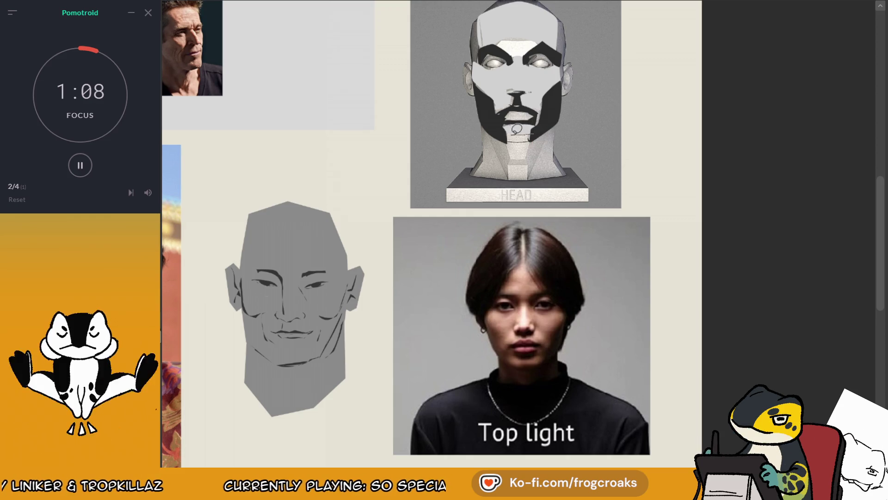
{"action": "mouse_move", "coordinate": [486, 115]}
{"action": "left_mouse_down"}
{"action": "mouse_move", "coordinate": [504, 179]}
{"action": "mouse_move", "coordinate": [562, 118]}
{"action": "mouse_move", "coordinate": [534, 123]}
{"action": "left_mouse_up"}
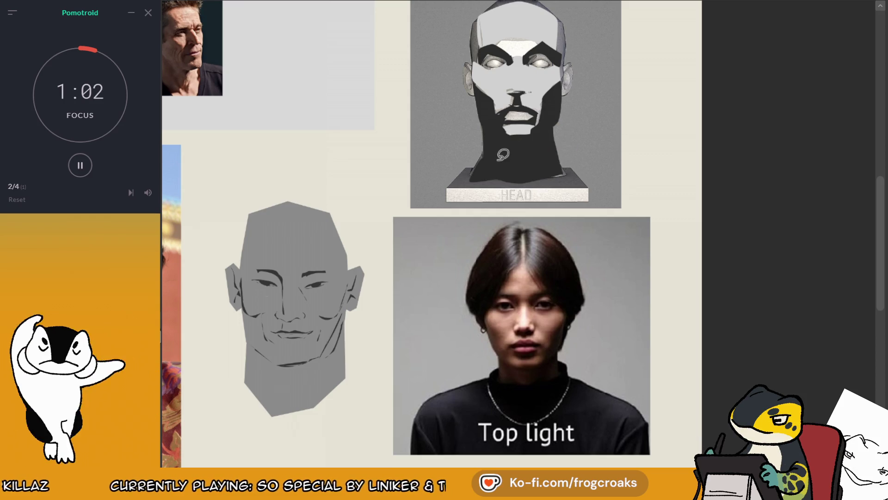
{"action": "left_click_drag", "start_coordinate": [503, 155], "coordinate": [508, 185]}
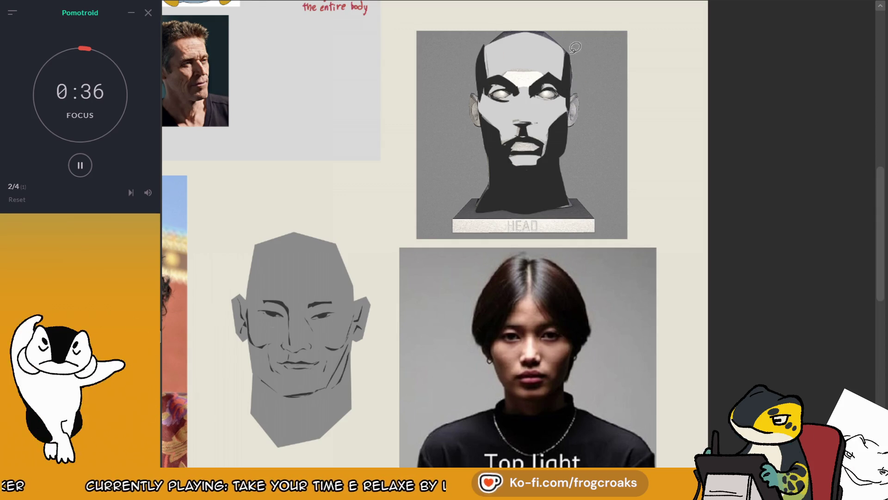
- Compare the paint-over against the reference by hiding and showing it, then erase it
{"action": "mouse_move", "coordinate": [513, 24]}
{"action": "left_mouse_down"}
{"action": "mouse_move", "coordinate": [493, 37]}
{"action": "mouse_move", "coordinate": [563, 14]}
{"action": "mouse_move", "coordinate": [490, 44]}
{"action": "left_mouse_up"}
{"action": "key", "text": "ctrl+z"}
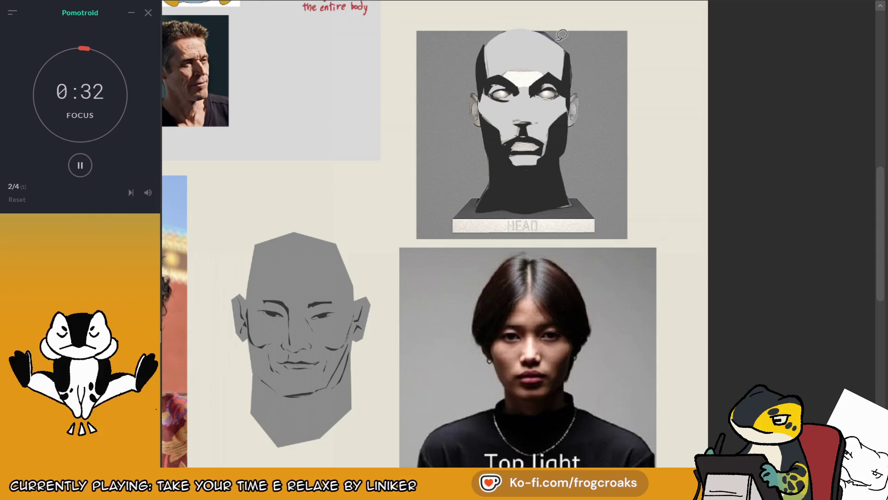
{"action": "key", "text": "h"}
{"action": "key", "text": "h"}
{"action": "key", "text": "h"}
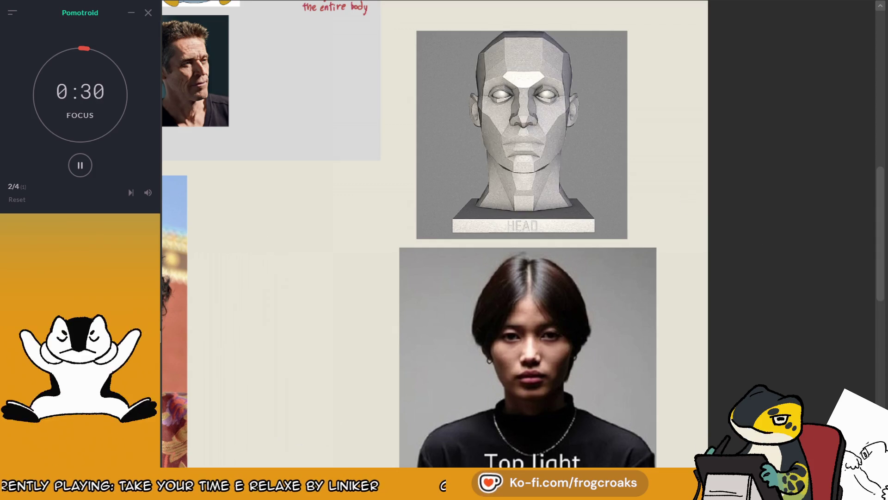
{"action": "key", "text": "h"}
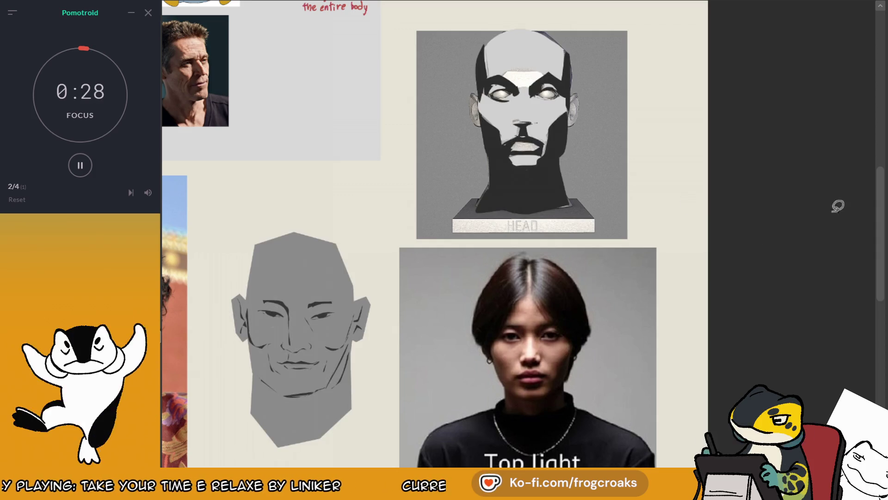
{"action": "mouse_move", "coordinate": [510, 80]}
{"action": "left_mouse_down"}
{"action": "mouse_move", "coordinate": [490, 139]}
{"action": "mouse_move", "coordinate": [515, 63]}
{"action": "mouse_move", "coordinate": [555, 203]}
{"action": "mouse_move", "coordinate": [544, 239]}
{"action": "left_mouse_up"}
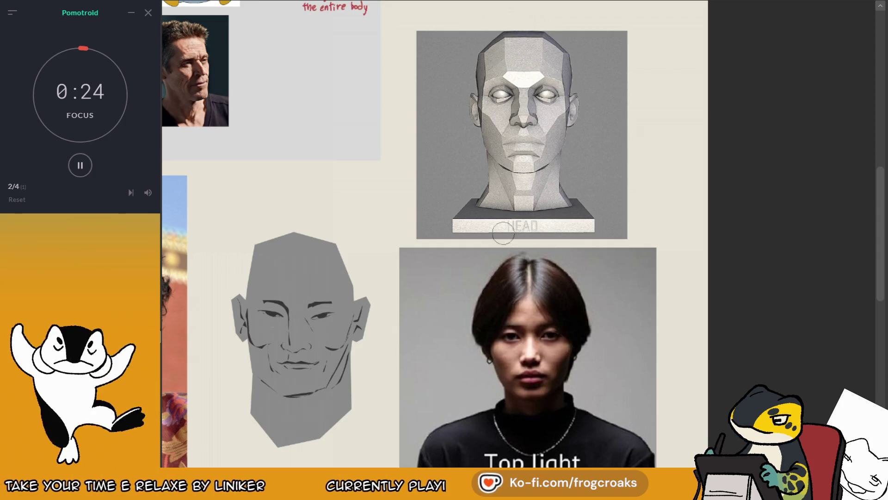
- Lasso-fill dark shadow shapes down the grey head's cheek, jaw and chin
{"action": "scroll", "coordinate": [525, 107], "scroll_direction": "down", "scroll_amount": 3}
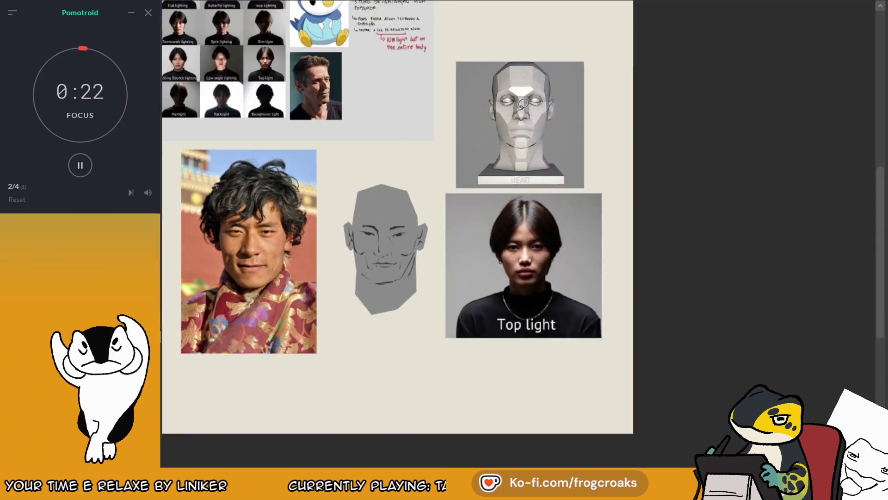
{"action": "scroll", "coordinate": [311, 259], "scroll_direction": "up", "scroll_amount": 3}
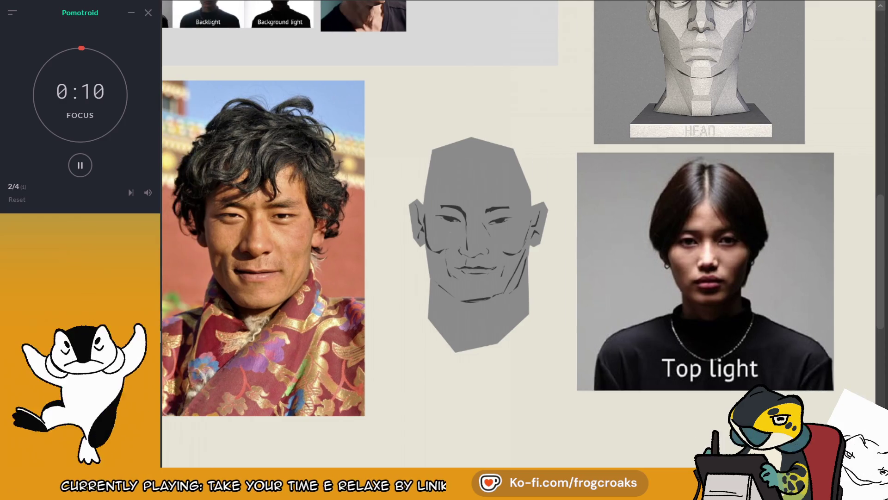
{"action": "mouse_move", "coordinate": [423, 210]}
{"action": "left_mouse_down"}
{"action": "mouse_move", "coordinate": [459, 292]}
{"action": "mouse_move", "coordinate": [437, 274]}
{"action": "mouse_move", "coordinate": [430, 252]}
{"action": "left_mouse_up"}
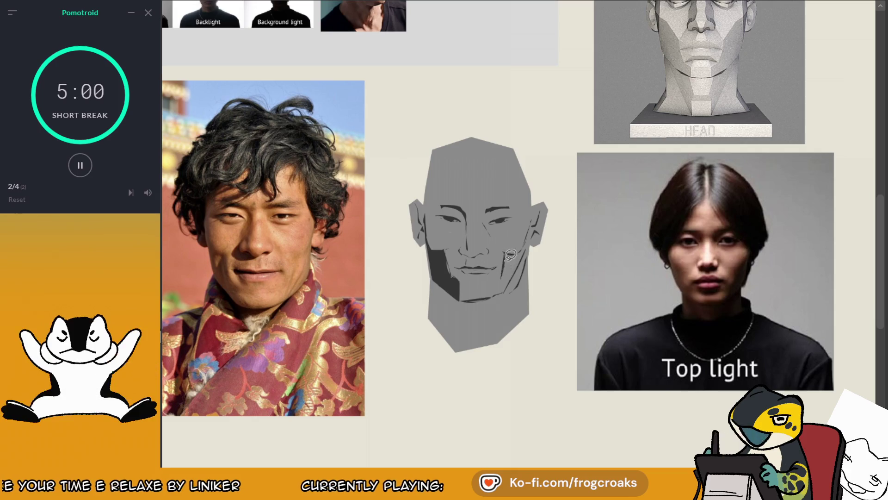
{"action": "left_click_drag", "start_coordinate": [505, 258], "coordinate": [496, 290]}
{"action": "left_click_drag", "start_coordinate": [521, 263], "coordinate": [533, 228]}
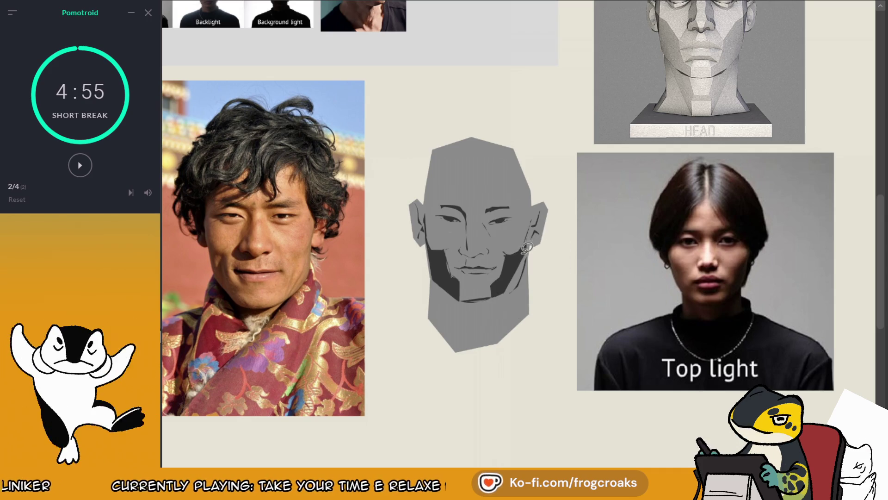
{"action": "mouse_move", "coordinate": [444, 250]}
{"action": "left_mouse_down"}
{"action": "mouse_move", "coordinate": [452, 273]}
{"action": "mouse_move", "coordinate": [446, 243]}
{"action": "left_mouse_up"}
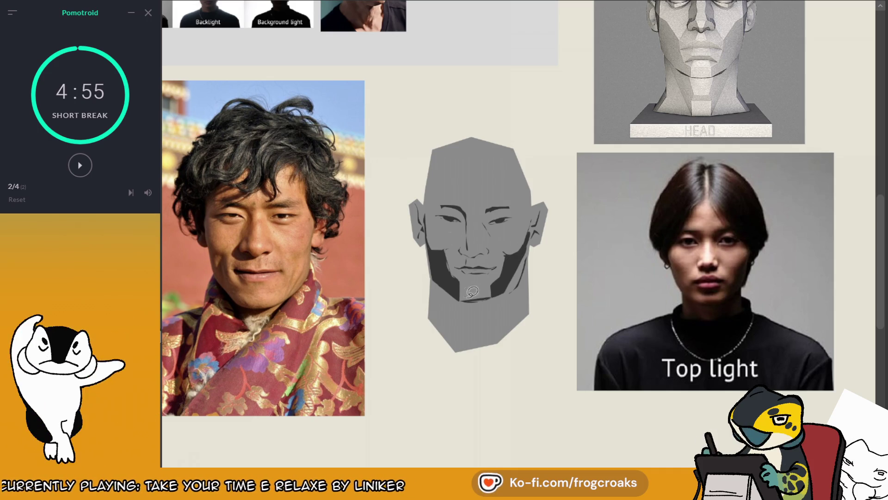
{"action": "mouse_move", "coordinate": [471, 292]}
{"action": "left_mouse_down"}
{"action": "mouse_move", "coordinate": [457, 291]}
{"action": "mouse_move", "coordinate": [492, 294]}
{"action": "mouse_move", "coordinate": [458, 292]}
{"action": "left_mouse_up"}
{"action": "right_click", "coordinate": [480, 280]}
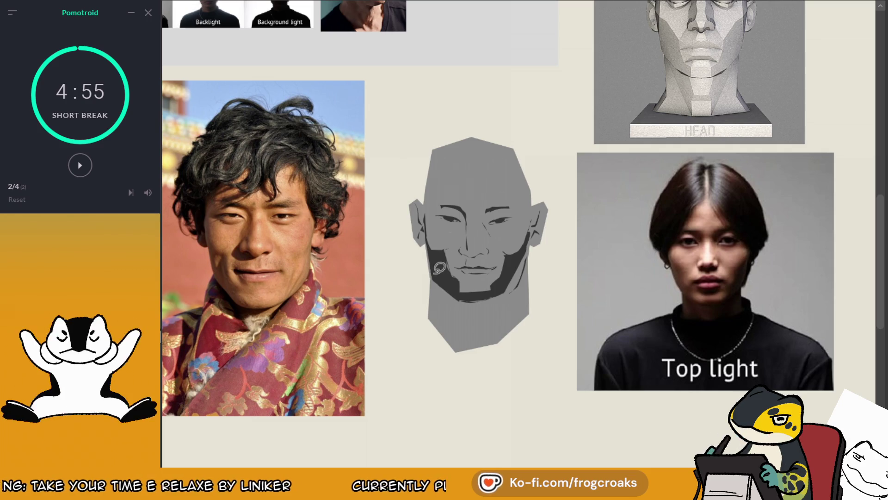
{"action": "mouse_move", "coordinate": [453, 285]}
{"action": "left_mouse_down"}
{"action": "mouse_move", "coordinate": [487, 290]}
{"action": "mouse_move", "coordinate": [494, 275]}
{"action": "mouse_move", "coordinate": [481, 284]}
{"action": "mouse_move", "coordinate": [458, 276]}
{"action": "left_mouse_up"}
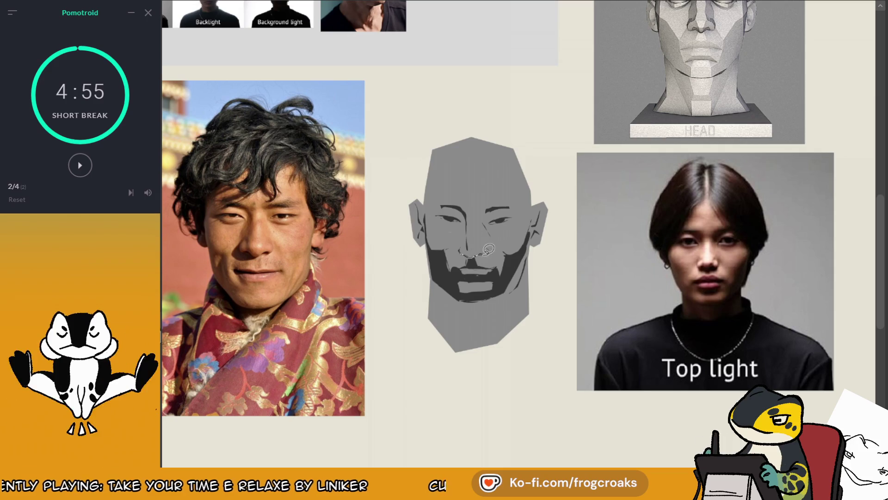
- Lasso-fill a dark shadow shape under the grey head's nose
{"action": "mouse_move", "coordinate": [488, 250]}
{"action": "left_mouse_down"}
{"action": "mouse_move", "coordinate": [500, 238]}
{"action": "mouse_move", "coordinate": [462, 254]}
{"action": "left_mouse_up"}
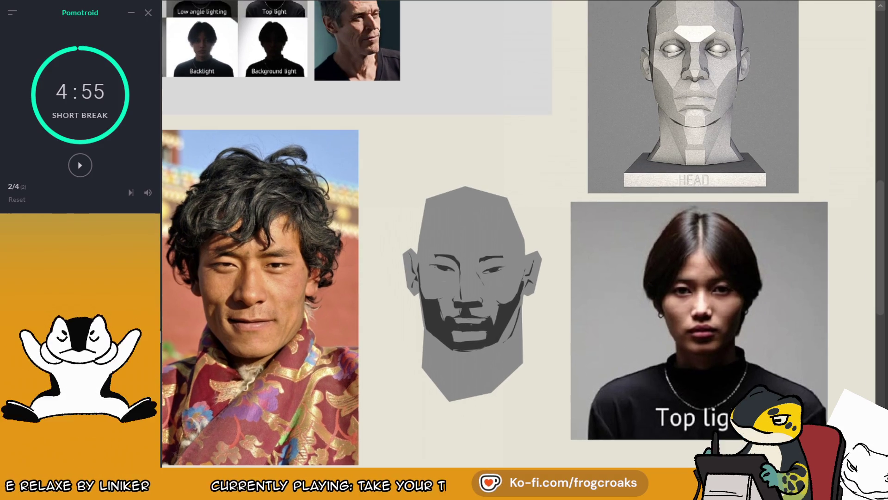
- Fill the eye-and-brow shadow and a narrow shadow strip along the side of the skull
{"action": "left_click_drag", "start_coordinate": [494, 231], "coordinate": [457, 256]}
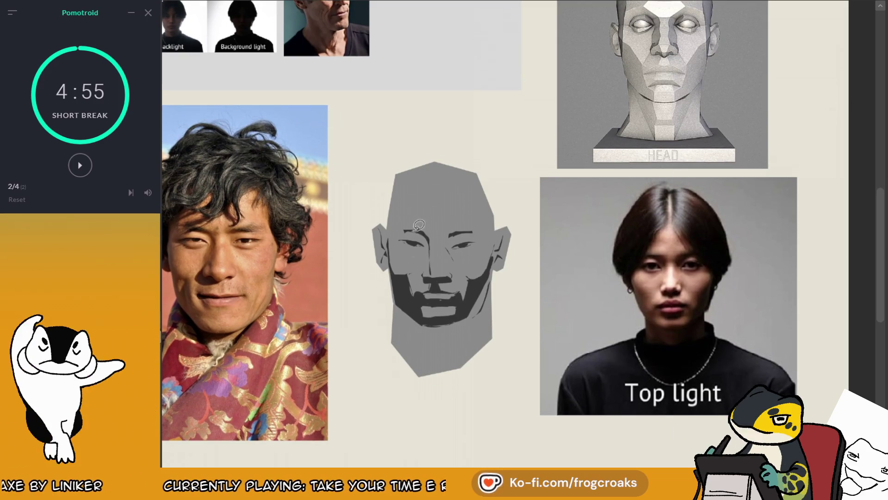
{"action": "mouse_move", "coordinate": [394, 232]}
{"action": "left_mouse_down"}
{"action": "mouse_move", "coordinate": [437, 248]}
{"action": "mouse_move", "coordinate": [430, 224]}
{"action": "mouse_move", "coordinate": [467, 246]}
{"action": "mouse_move", "coordinate": [500, 233]}
{"action": "mouse_move", "coordinate": [478, 221]}
{"action": "left_mouse_up"}
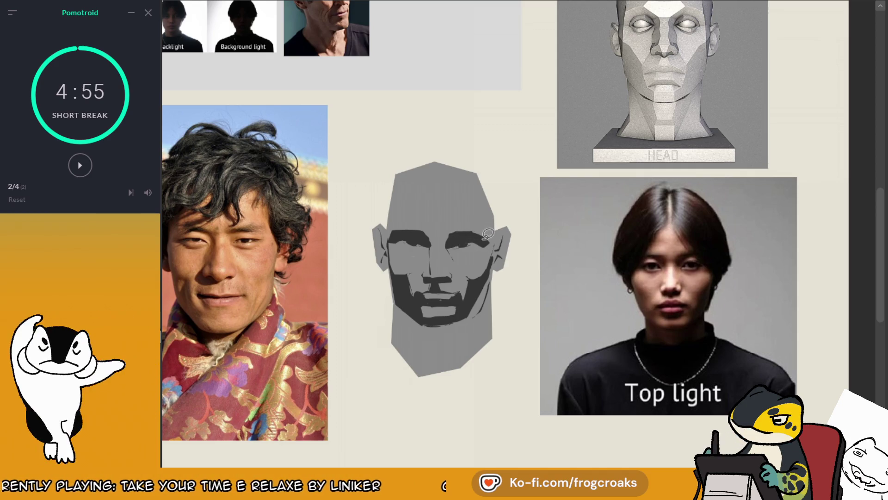
{"action": "mouse_move", "coordinate": [428, 176]}
{"action": "left_mouse_down"}
{"action": "mouse_move", "coordinate": [454, 207]}
{"action": "mouse_move", "coordinate": [423, 199]}
{"action": "mouse_move", "coordinate": [413, 274]}
{"action": "left_mouse_up"}
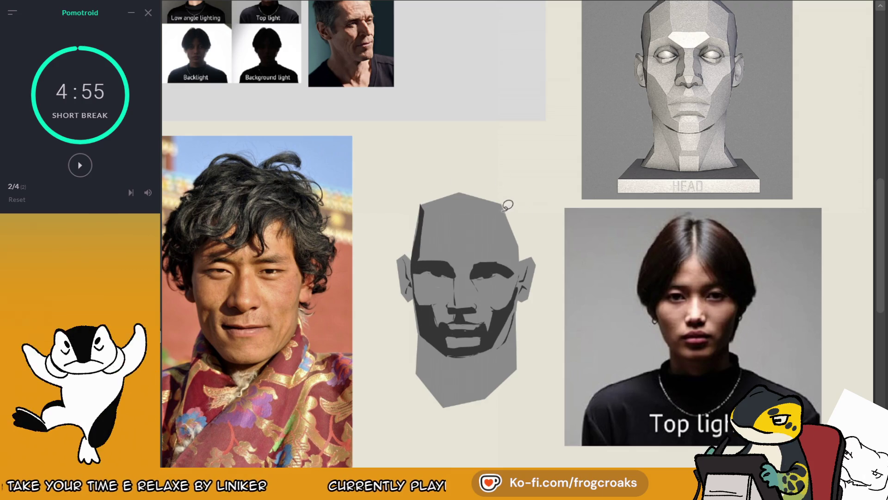
{"action": "left_click_drag", "start_coordinate": [503, 206], "coordinate": [519, 281]}
{"action": "scroll", "coordinate": [523, 223], "scroll_direction": "down", "scroll_amount": 1}
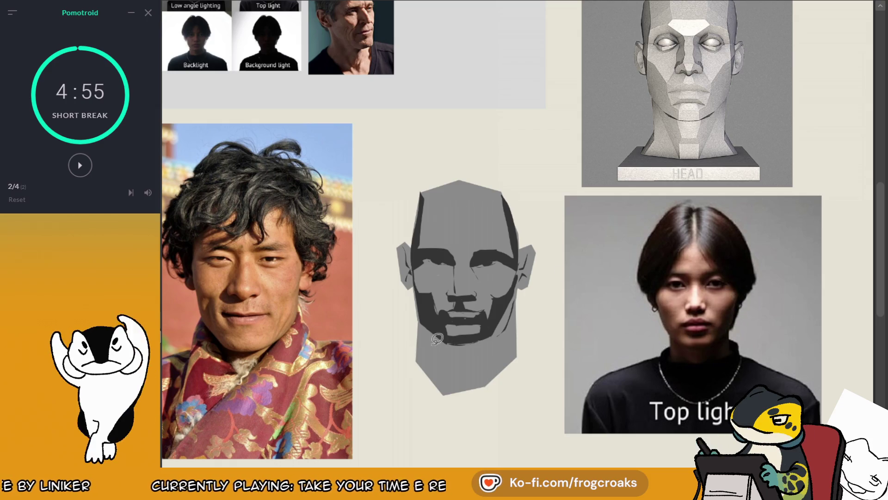
{"action": "mouse_move", "coordinate": [412, 294]}
{"action": "left_mouse_down"}
{"action": "mouse_move", "coordinate": [423, 406]}
{"action": "mouse_move", "coordinate": [529, 308]}
{"action": "mouse_move", "coordinate": [504, 305]}
{"action": "left_mouse_up"}
- Re-outline the lower head and fill one large dark shadow over the face and jaw
{"action": "key", "text": "ctrl+z"}
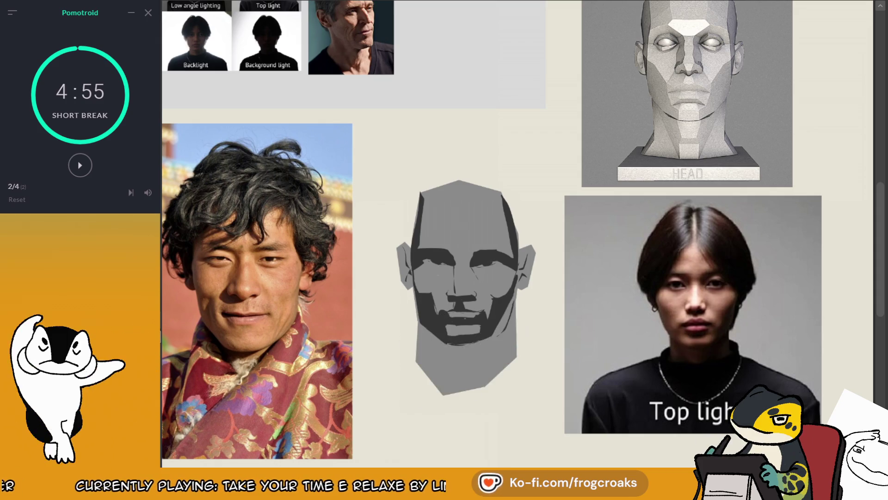
{"action": "mouse_move", "coordinate": [411, 288]}
{"action": "left_mouse_down"}
{"action": "mouse_move", "coordinate": [421, 393]}
{"action": "mouse_move", "coordinate": [525, 287]}
{"action": "mouse_move", "coordinate": [481, 331]}
{"action": "mouse_move", "coordinate": [433, 334]}
{"action": "left_mouse_up"}
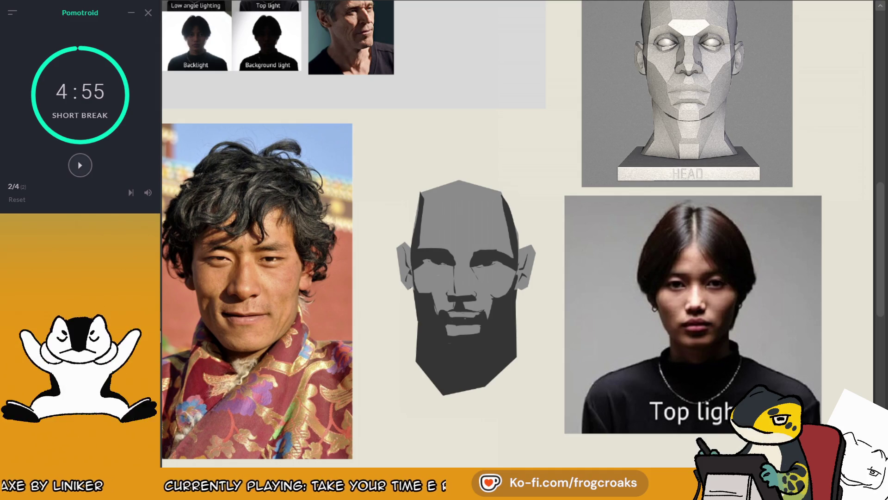
{"action": "key", "text": "ctrl+F1"}
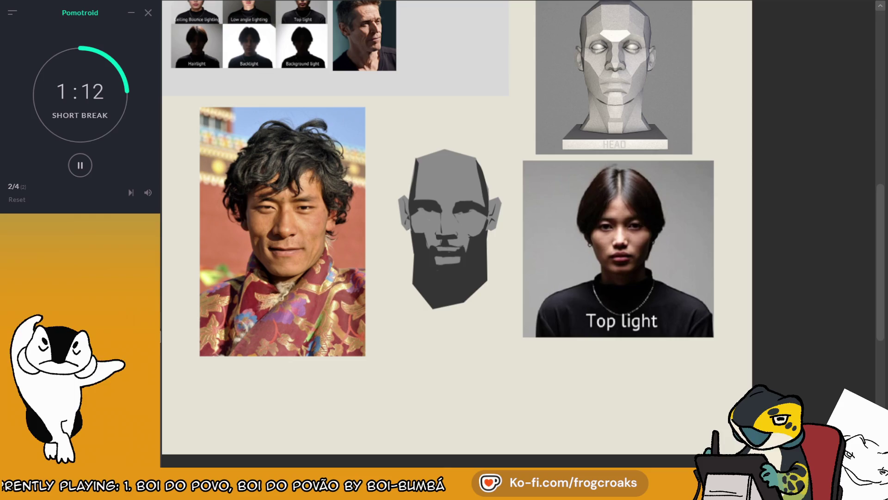
- Magic-wand the face planes, upper lip, chin and ears, fill them light grey, and deselect
{"action": "left_click", "coordinate": [445, 253]}
{"action": "scroll", "coordinate": [445, 253], "scroll_direction": "up", "scroll_amount": 1}
{"action": "scroll", "coordinate": [445, 253], "scroll_direction": "up", "scroll_amount": 5}
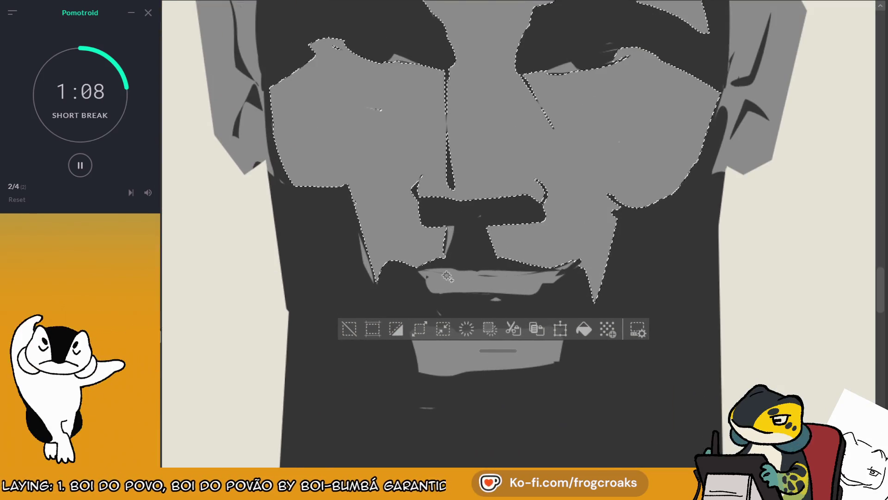
{"action": "left_click", "coordinate": [447, 276]}
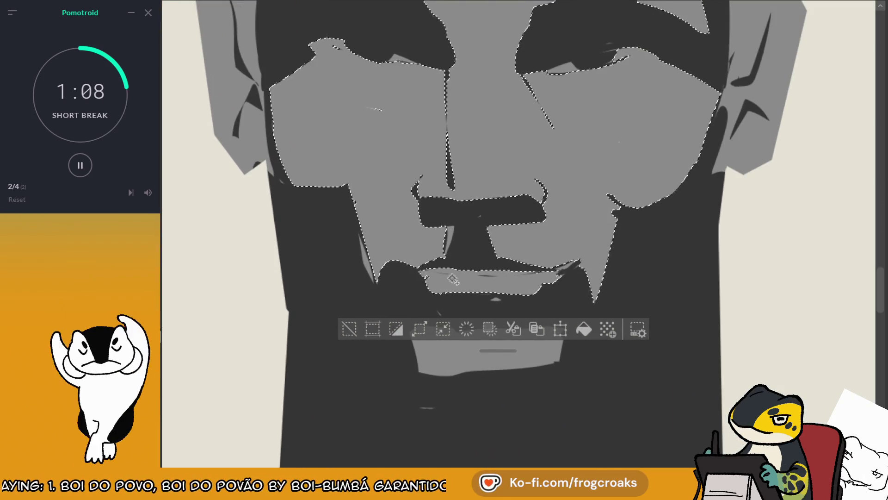
{"action": "left_click", "coordinate": [478, 357]}
{"action": "scroll", "coordinate": [479, 356], "scroll_direction": "down", "scroll_amount": 3}
{"action": "left_click", "coordinate": [306, 201]}
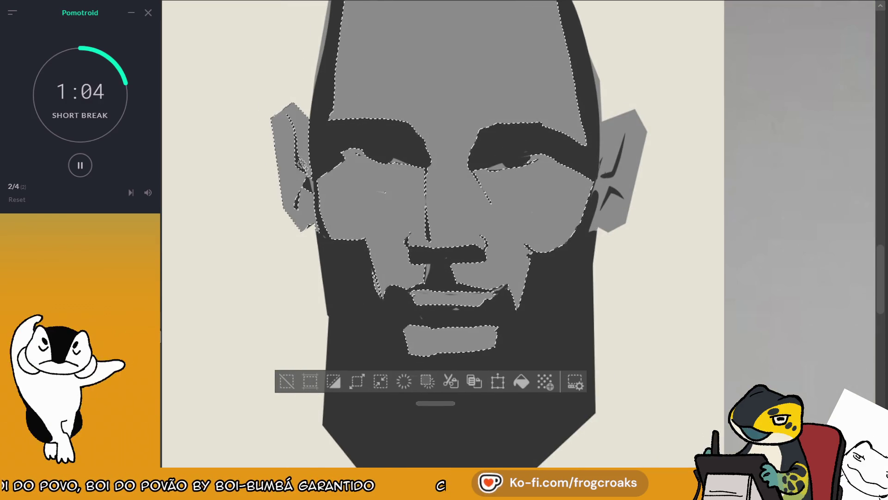
{"action": "scroll", "coordinate": [359, 206], "scroll_direction": "down", "scroll_amount": 3}
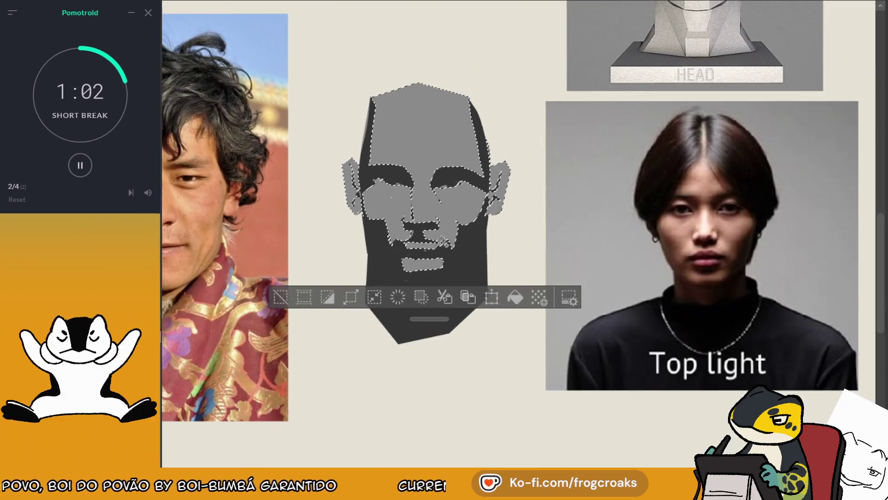
{"action": "left_click", "coordinate": [514, 297]}
{"action": "left_click", "coordinate": [290, 300]}
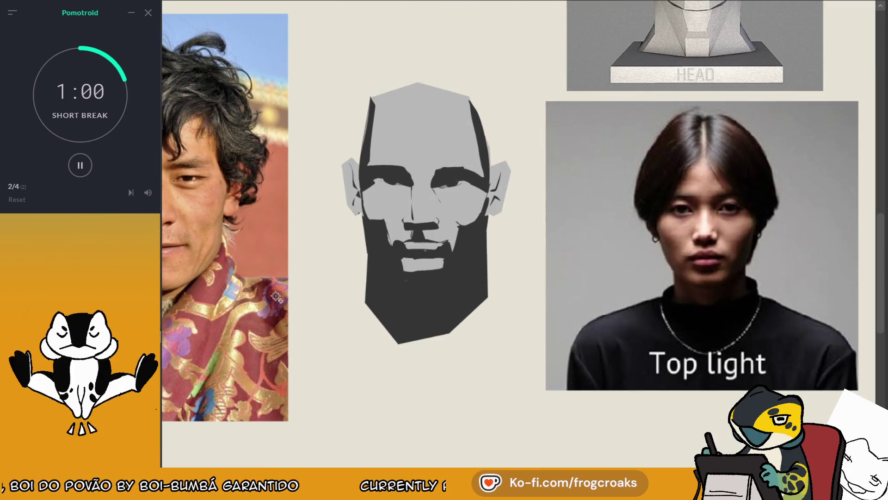
- Select the eye whites and the sliver beside the nose shadow, fill them light grey, then zoom out
{"action": "scroll", "coordinate": [402, 192], "scroll_direction": "up", "scroll_amount": 5}
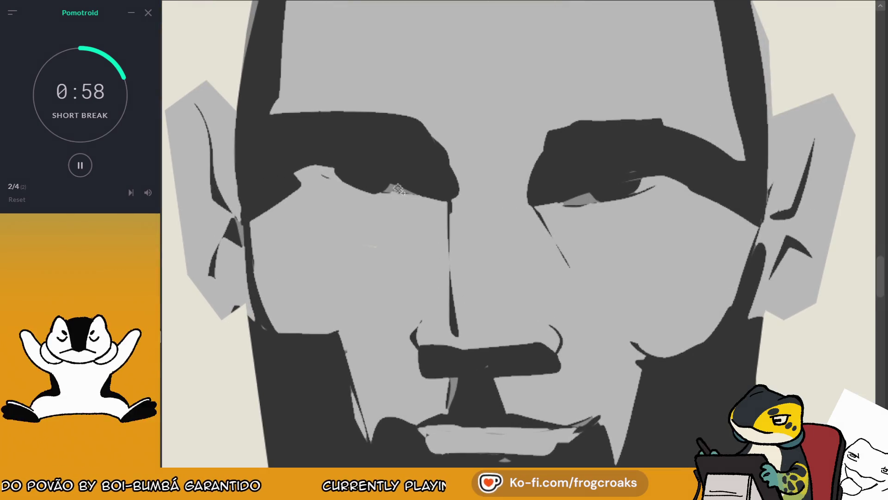
{"action": "left_click", "coordinate": [400, 191]}
{"action": "left_click", "coordinate": [560, 199]}
{"action": "scroll", "coordinate": [508, 295], "scroll_direction": "down", "scroll_amount": 2}
{"action": "scroll", "coordinate": [507, 295], "scroll_direction": "up", "scroll_amount": 2}
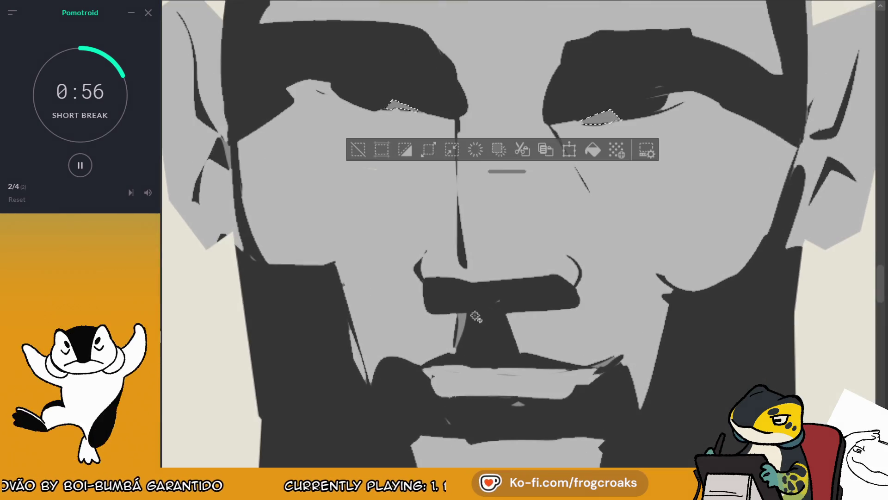
{"action": "left_click", "coordinate": [462, 326]}
{"action": "scroll", "coordinate": [487, 281], "scroll_direction": "up", "scroll_amount": 2}
{"action": "scroll", "coordinate": [487, 281], "scroll_direction": "up", "scroll_amount": 3}
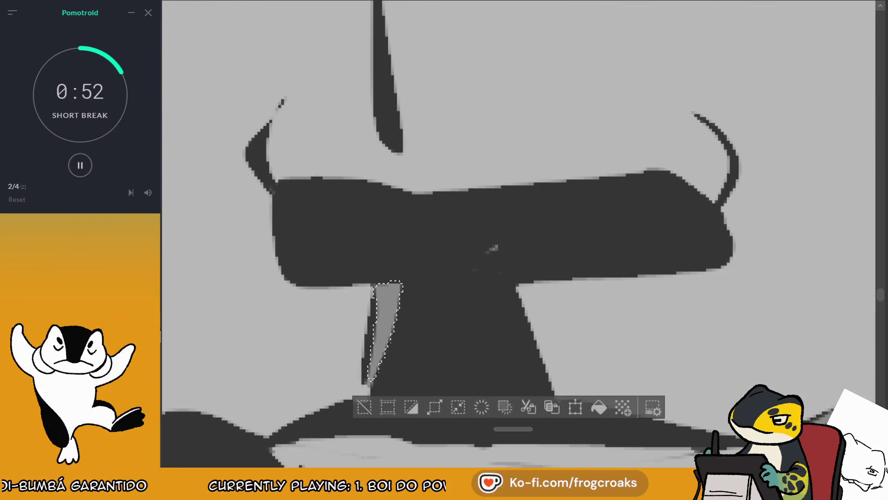
{"action": "left_click", "coordinate": [598, 407]}
{"action": "left_click", "coordinate": [365, 407]}
{"action": "scroll", "coordinate": [387, 367], "scroll_direction": "down", "scroll_amount": 3}
{"action": "scroll", "coordinate": [387, 366], "scroll_direction": "down", "scroll_amount": 8}
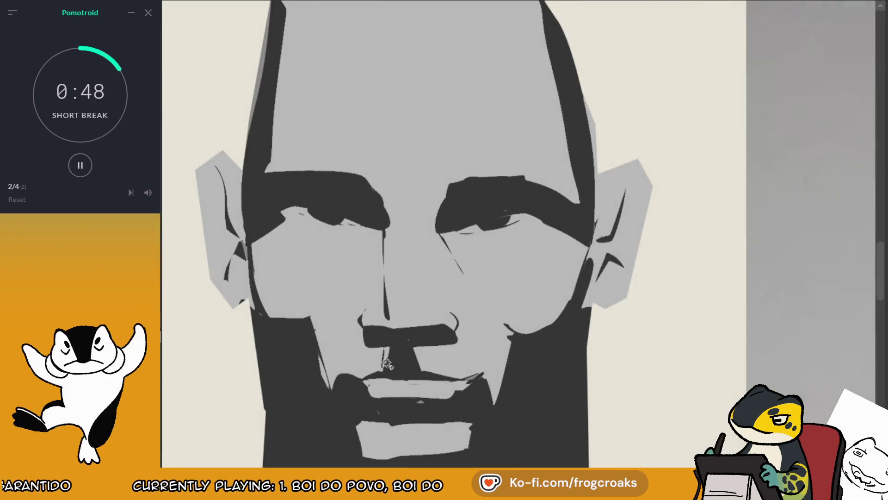
{"action": "scroll", "coordinate": [368, 313], "scroll_direction": "up", "scroll_amount": 2}
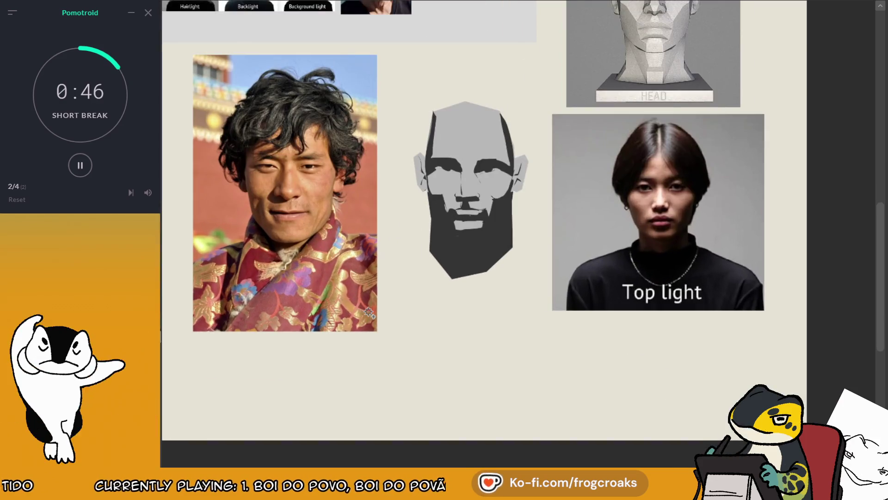
{"action": "scroll", "coordinate": [583, 170], "scroll_direction": "up", "scroll_amount": 1}
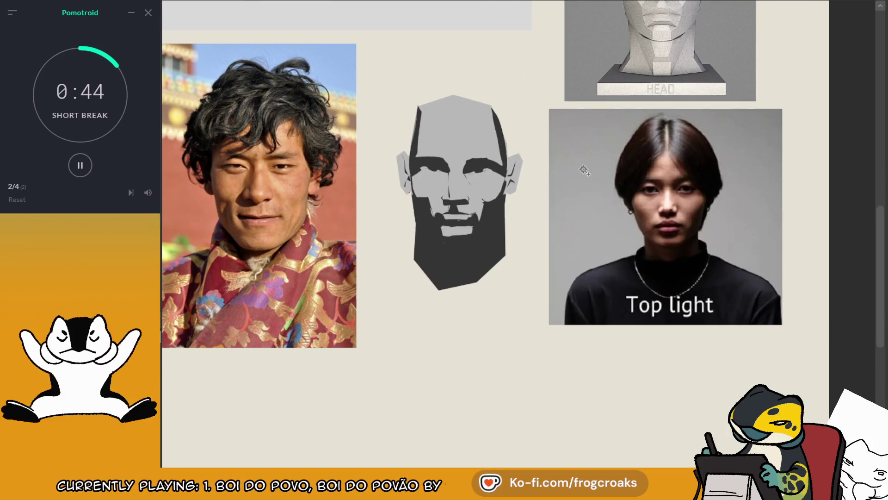
{"action": "scroll", "coordinate": [484, 212], "scroll_direction": "down", "scroll_amount": 2}
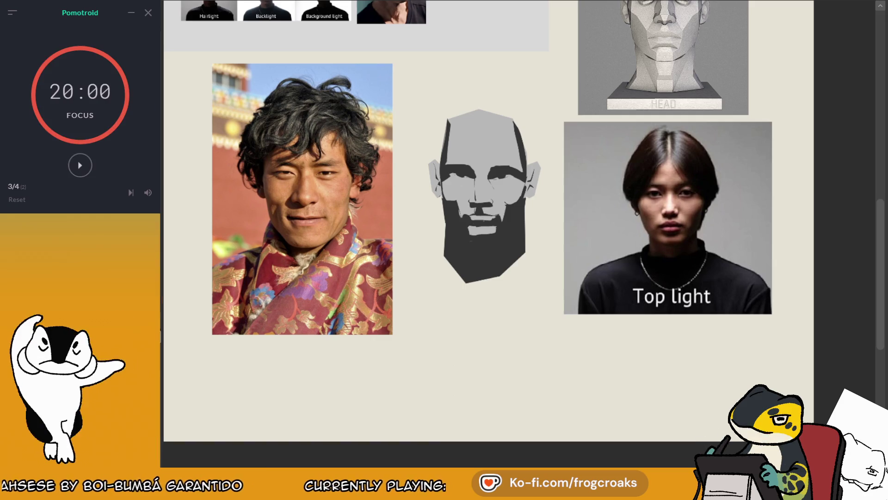
{"action": "scroll", "coordinate": [554, 183], "scroll_direction": "up", "scroll_amount": 4}
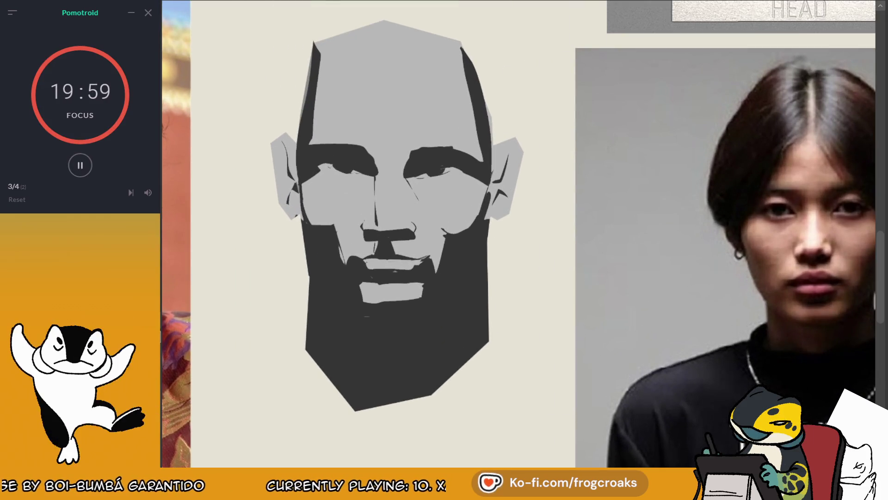
{"action": "scroll", "coordinate": [569, 241], "scroll_direction": "down", "scroll_amount": 5}
{"action": "scroll", "coordinate": [541, 205], "scroll_direction": "up", "scroll_amount": 3}
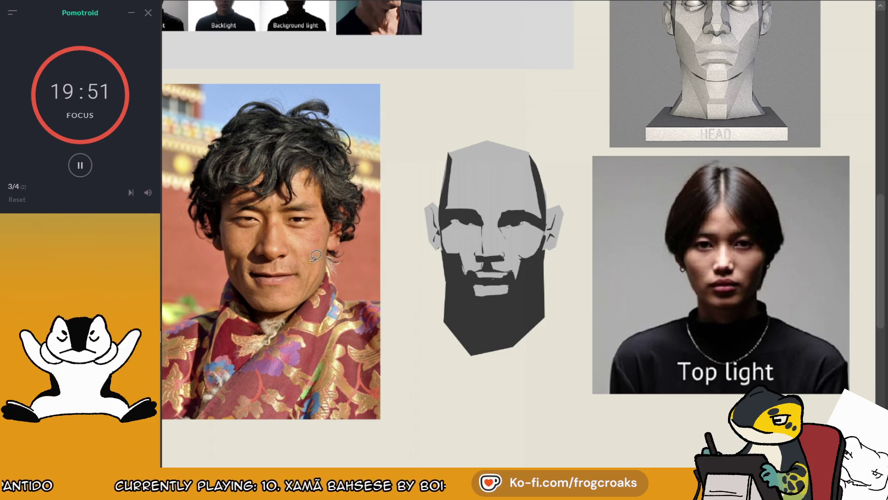
- Recentre the board, then lasso-fill two mid-grey shadow planes on the head's cheek
{"action": "mouse_move", "coordinate": [670, 95]}
{"action": "left_mouse_down"}
{"action": "mouse_move", "coordinate": [681, 106]}
{"action": "mouse_move", "coordinate": [646, 39]}
{"action": "mouse_move", "coordinate": [627, 58]}
{"action": "mouse_move", "coordinate": [633, 150]}
{"action": "mouse_move", "coordinate": [645, 100]}
{"action": "left_mouse_up"}
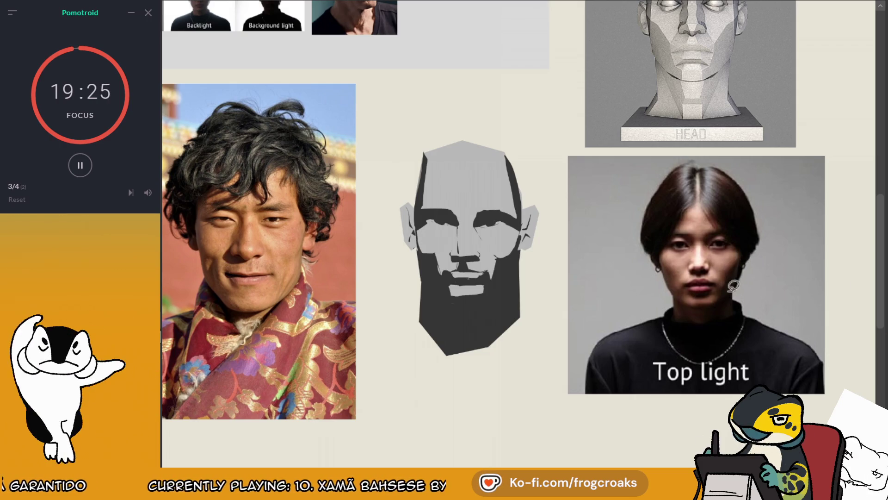
{"action": "scroll", "coordinate": [629, 238], "scroll_direction": "up", "scroll_amount": 2}
{"action": "scroll", "coordinate": [499, 203], "scroll_direction": "down", "scroll_amount": 3}
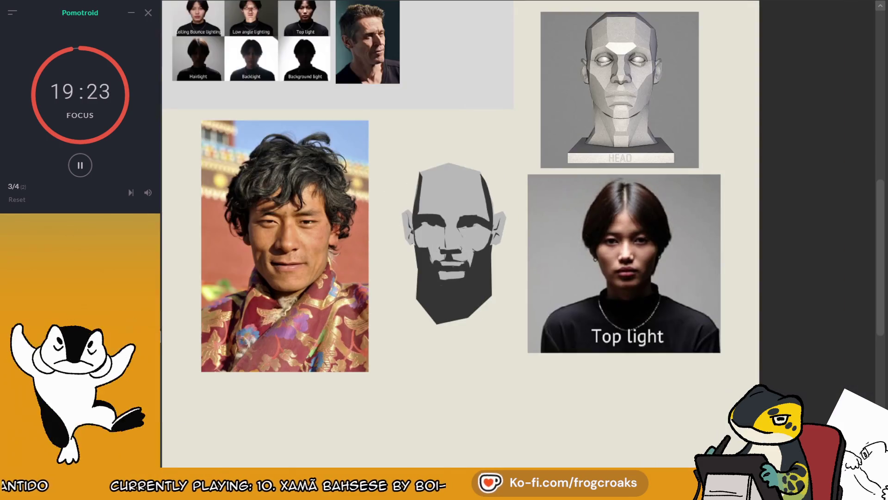
{"action": "scroll", "coordinate": [499, 204], "scroll_direction": "up", "scroll_amount": 1}
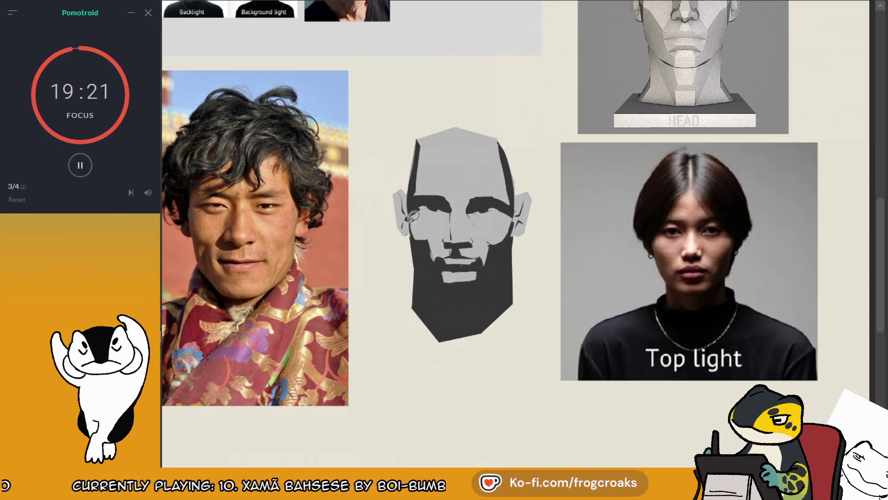
{"action": "mouse_move", "coordinate": [434, 238]}
{"action": "left_mouse_down"}
{"action": "mouse_move", "coordinate": [414, 223]}
{"action": "mouse_move", "coordinate": [436, 239]}
{"action": "mouse_move", "coordinate": [433, 226]}
{"action": "left_mouse_up"}
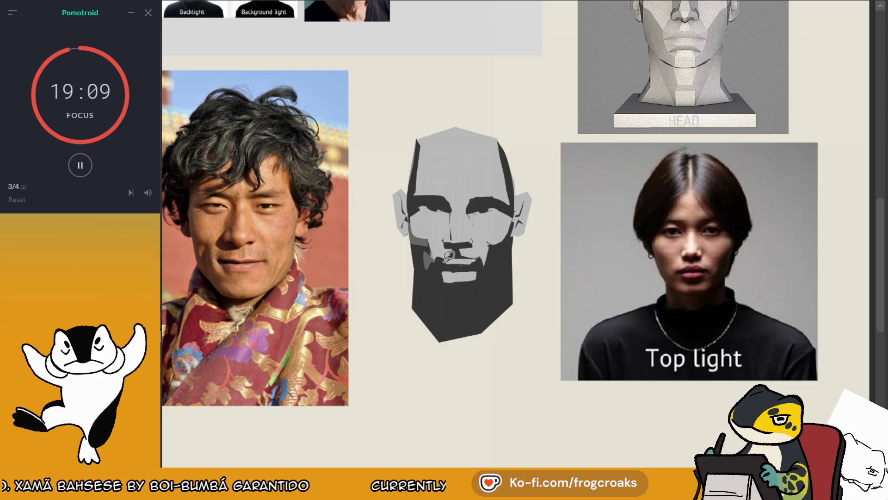
{"action": "mouse_move", "coordinate": [437, 255]}
{"action": "left_mouse_down"}
{"action": "mouse_move", "coordinate": [422, 254]}
{"action": "mouse_move", "coordinate": [440, 227]}
{"action": "left_mouse_up"}
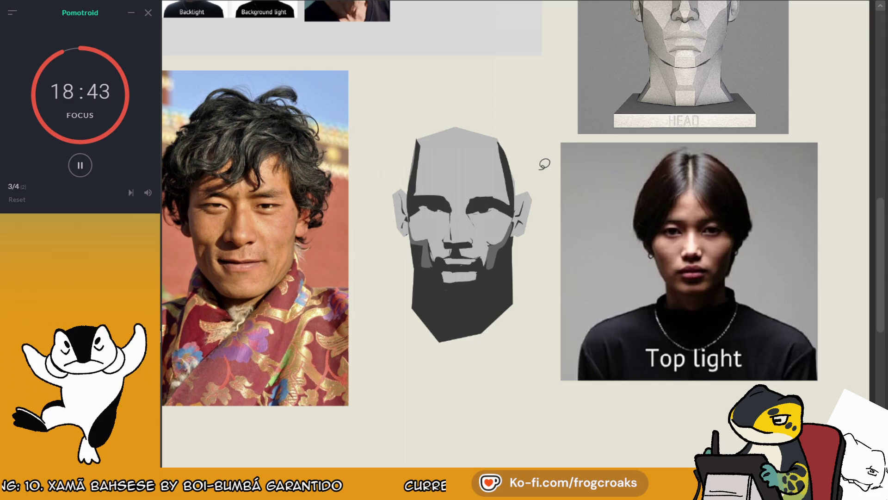
- Toggle the shading layer off and on to compare the grey planes against the sketch
{"action": "key", "text": "h"}
{"action": "key", "text": "h"}
{"action": "key", "text": "h"}
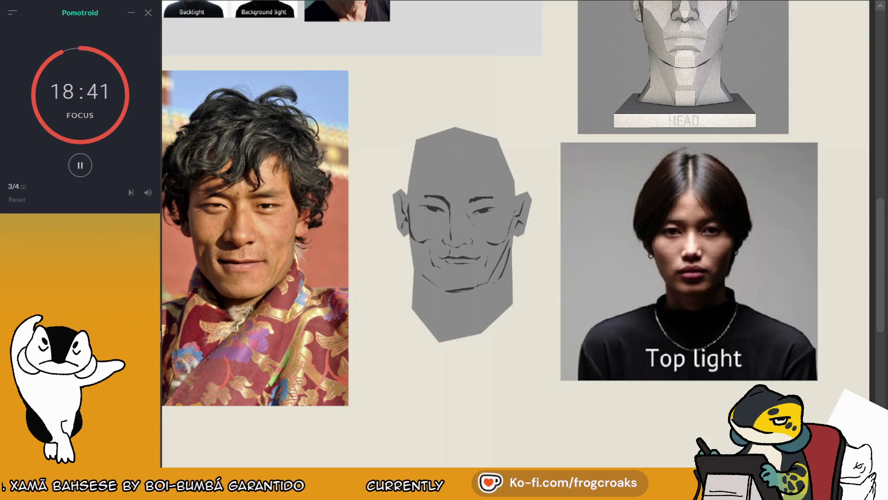
{"action": "key", "text": "h"}
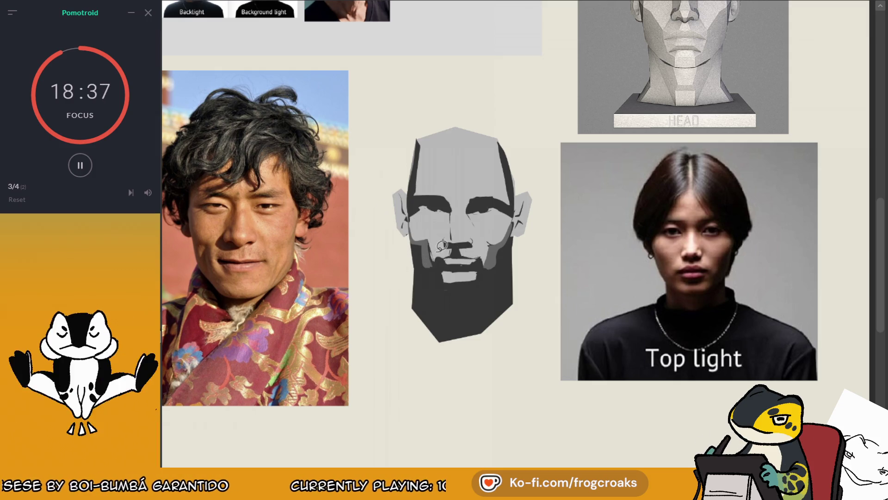
{"action": "key", "text": "h"}
{"action": "key", "text": "h"}
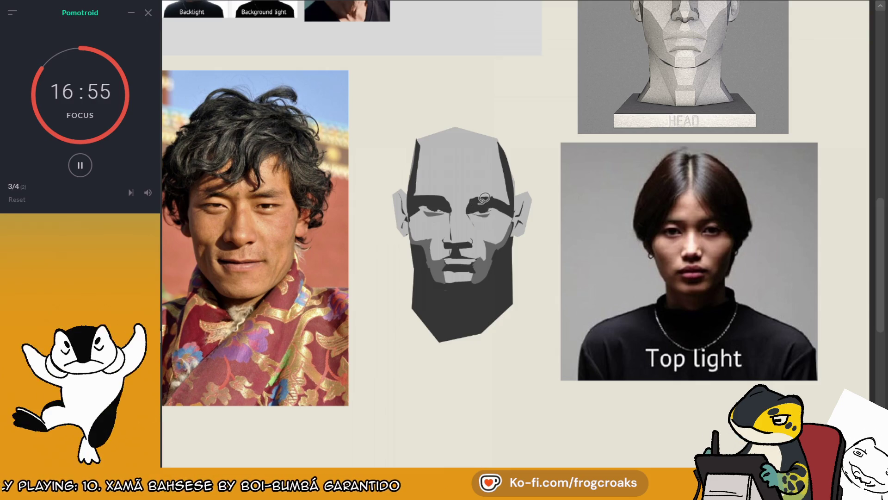
{"action": "scroll", "coordinate": [483, 198], "scroll_direction": "up", "scroll_amount": 2}
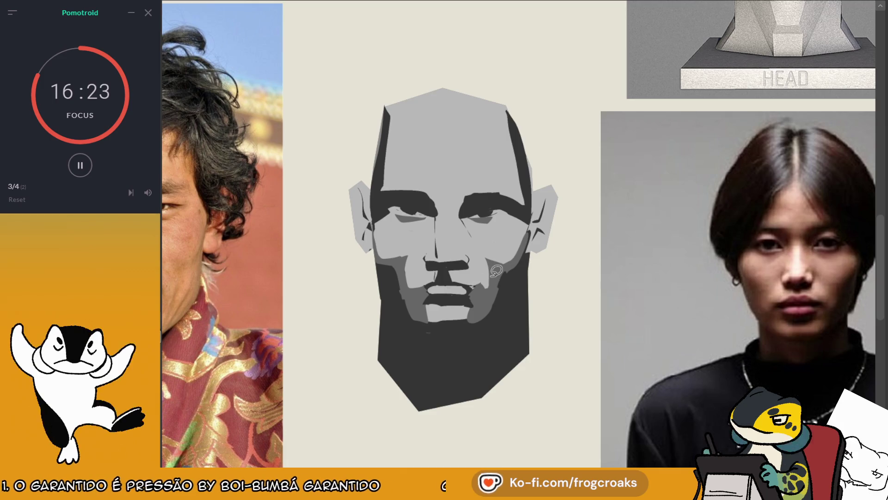
- Add a flat shadow shape around the lower lip and chin
{"action": "key", "text": "ctrl+minus"}
{"action": "key", "text": "ctrl+plus"}
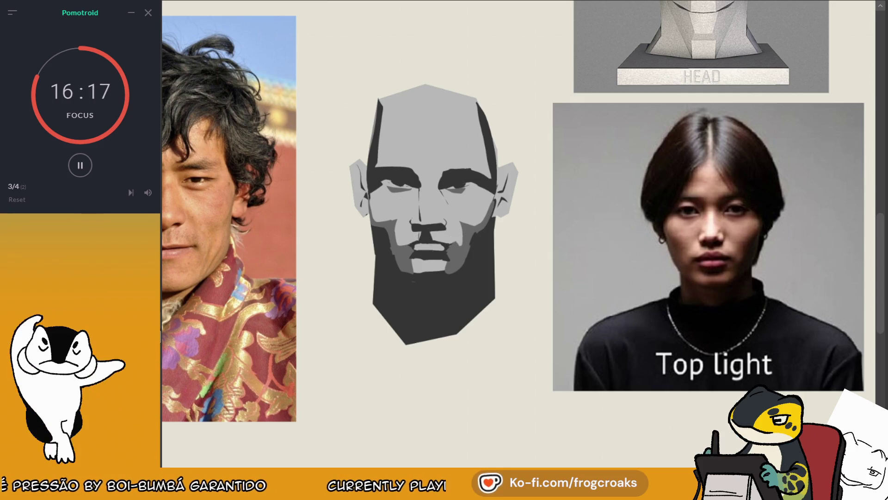
{"action": "mouse_move", "coordinate": [413, 238]}
{"action": "left_mouse_down"}
{"action": "mouse_move", "coordinate": [471, 238]}
{"action": "mouse_move", "coordinate": [450, 238]}
{"action": "left_mouse_up"}
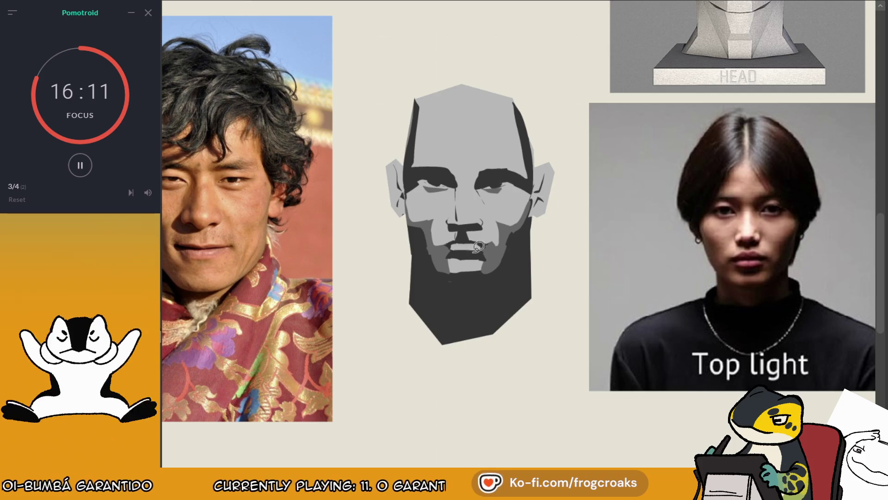
{"action": "mouse_move", "coordinate": [478, 246]}
{"action": "left_mouse_down"}
{"action": "mouse_move", "coordinate": [447, 259]}
{"action": "mouse_move", "coordinate": [479, 267]}
{"action": "mouse_move", "coordinate": [504, 236]}
{"action": "mouse_move", "coordinate": [488, 252]}
{"action": "mouse_move", "coordinate": [446, 260]}
{"action": "mouse_move", "coordinate": [483, 247]}
{"action": "left_mouse_up"}
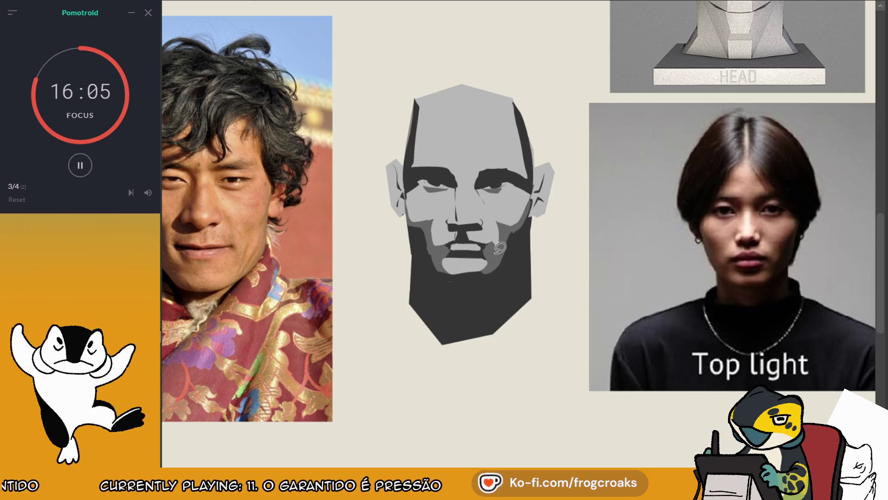
- Check the sketch underneath, then fill shadow shapes beside the right eye and at the left eye
{"action": "scroll", "coordinate": [561, 192], "scroll_direction": "right", "scroll_amount": 2}
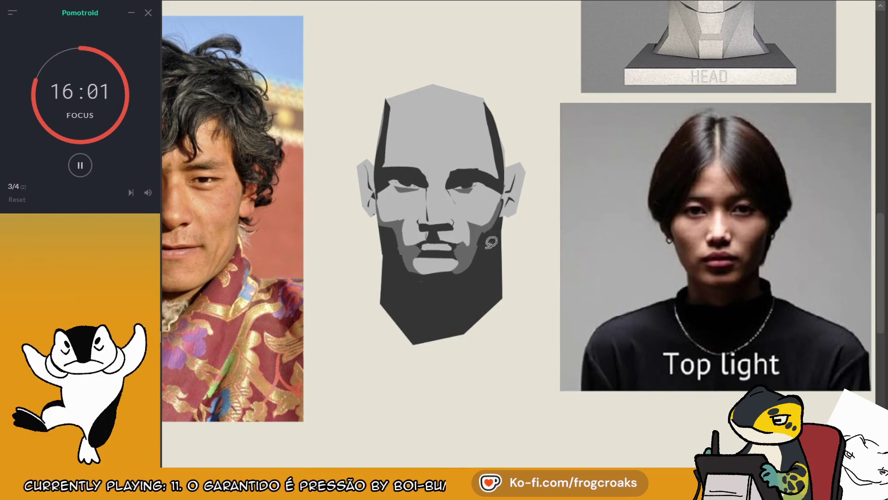
{"action": "key", "text": "h"}
{"action": "key", "text": "h"}
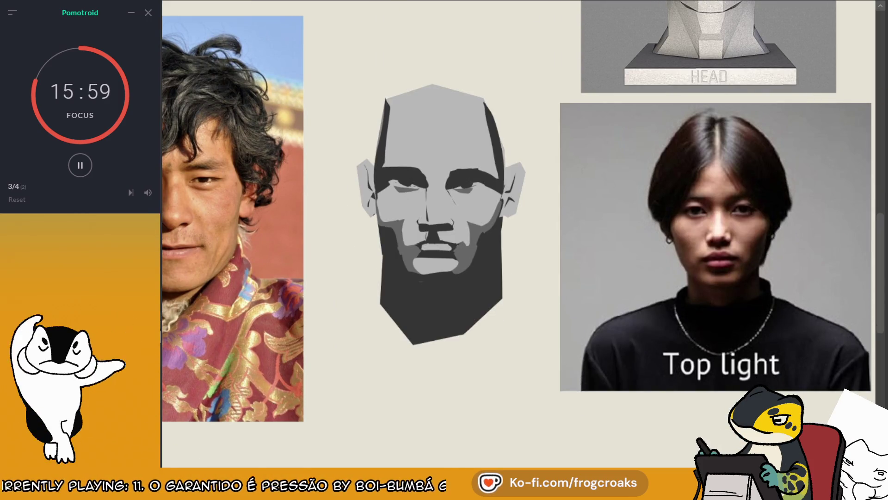
{"action": "key", "text": "h"}
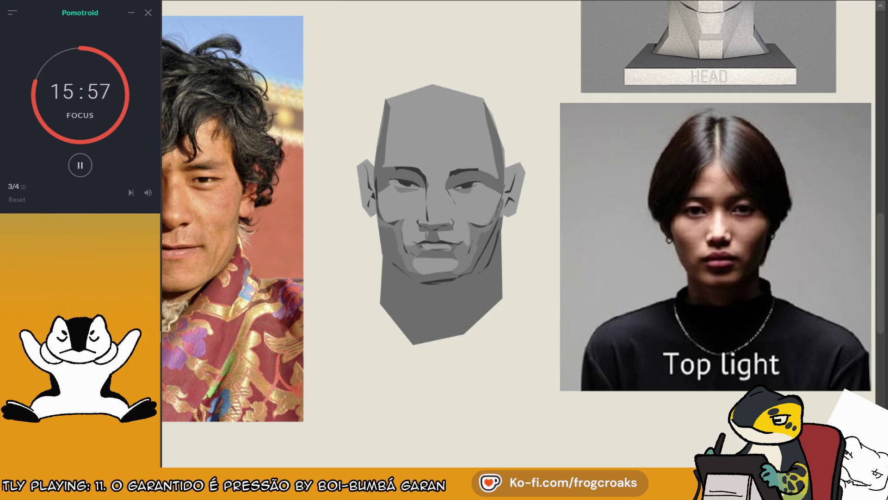
{"action": "key", "text": "h"}
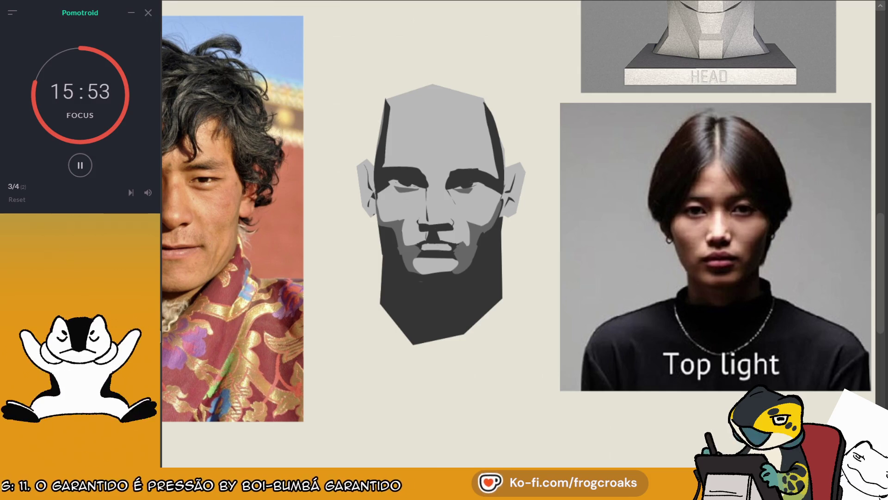
{"action": "scroll", "coordinate": [719, 123], "scroll_direction": "up", "scroll_amount": 2}
{"action": "scroll", "coordinate": [719, 123], "scroll_direction": "down", "scroll_amount": 1}
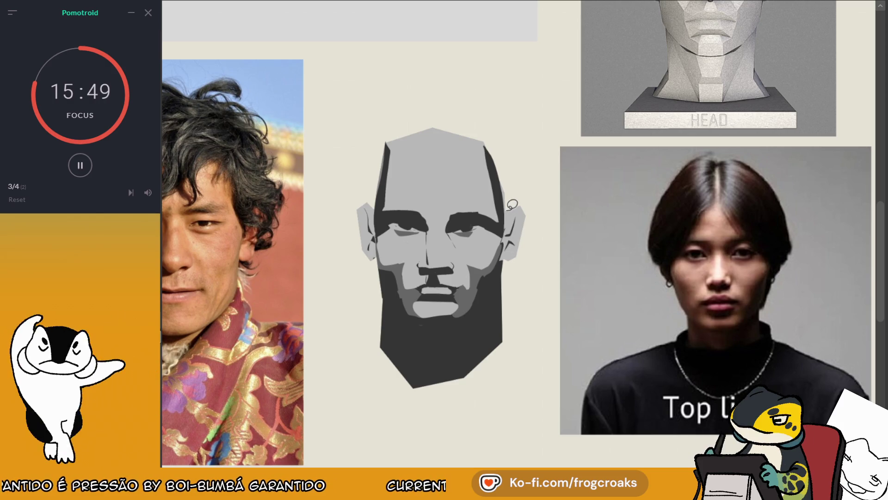
{"action": "scroll", "coordinate": [484, 216], "scroll_direction": "up", "scroll_amount": 3}
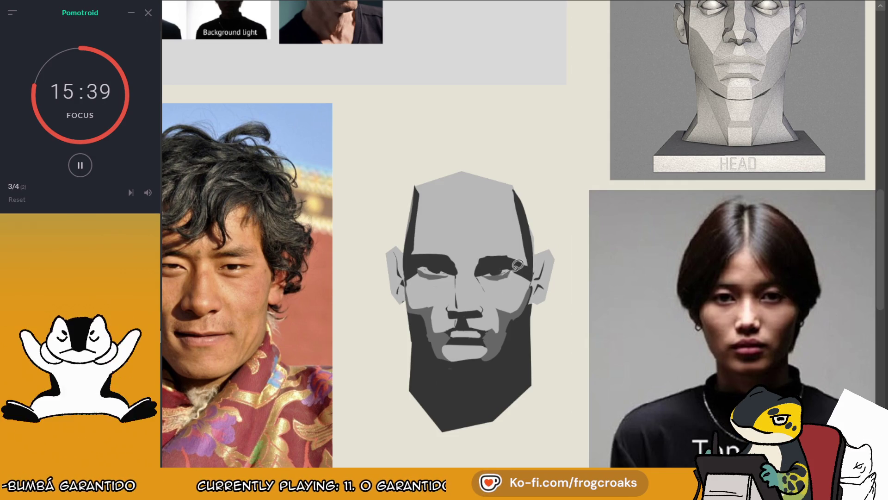
{"action": "mouse_move", "coordinate": [513, 266]}
{"action": "left_mouse_down"}
{"action": "mouse_move", "coordinate": [526, 268]}
{"action": "mouse_move", "coordinate": [526, 282]}
{"action": "mouse_move", "coordinate": [532, 273]}
{"action": "mouse_move", "coordinate": [517, 264]}
{"action": "left_mouse_up"}
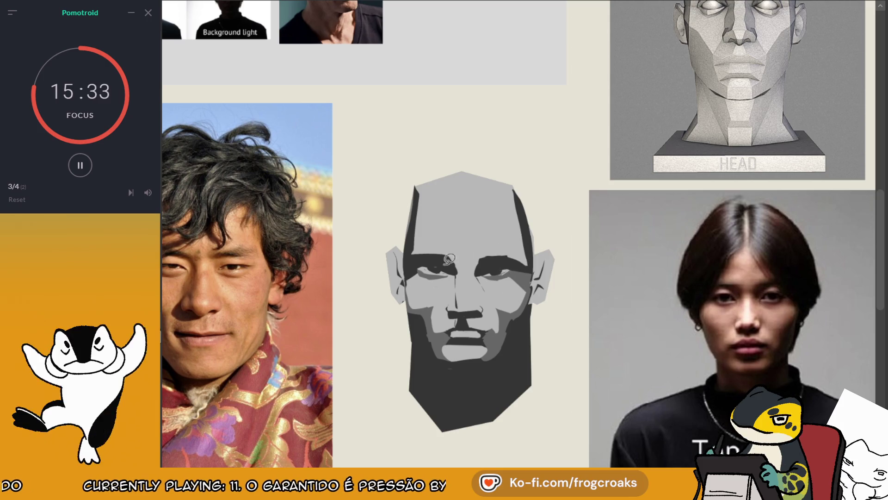
{"action": "left_click_drag", "start_coordinate": [423, 269], "coordinate": [407, 278]}
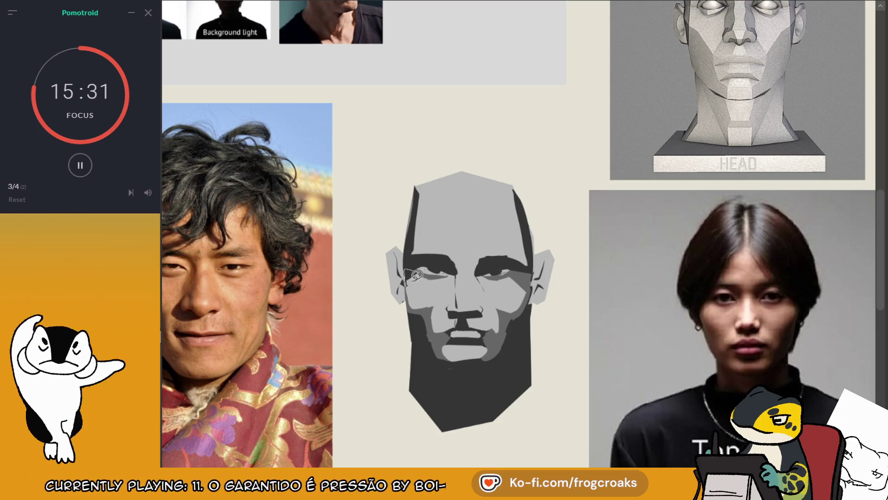
- Fit the board in view, fill a shadow shape around the left eye, and shift the view down-right
{"action": "key", "text": "ctrl+0"}
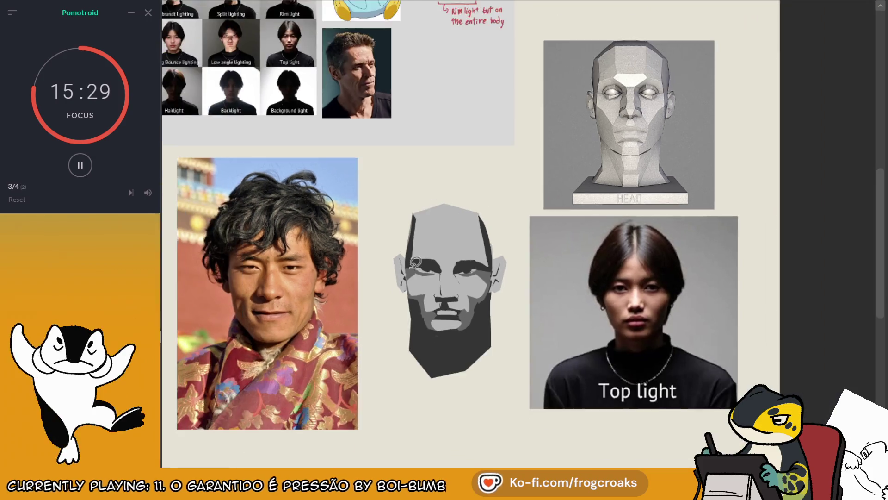
{"action": "scroll", "coordinate": [469, 314], "scroll_direction": "up", "scroll_amount": 5}
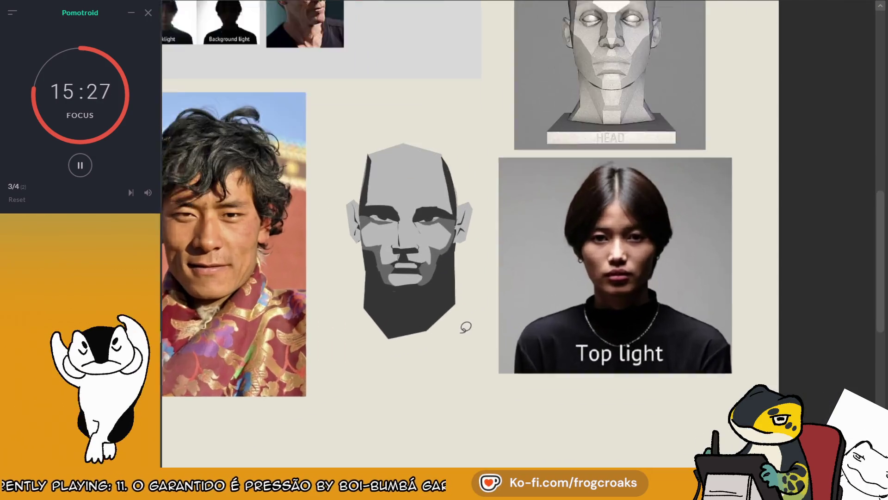
{"action": "left_click_drag", "start_coordinate": [365, 203], "coordinate": [368, 209]}
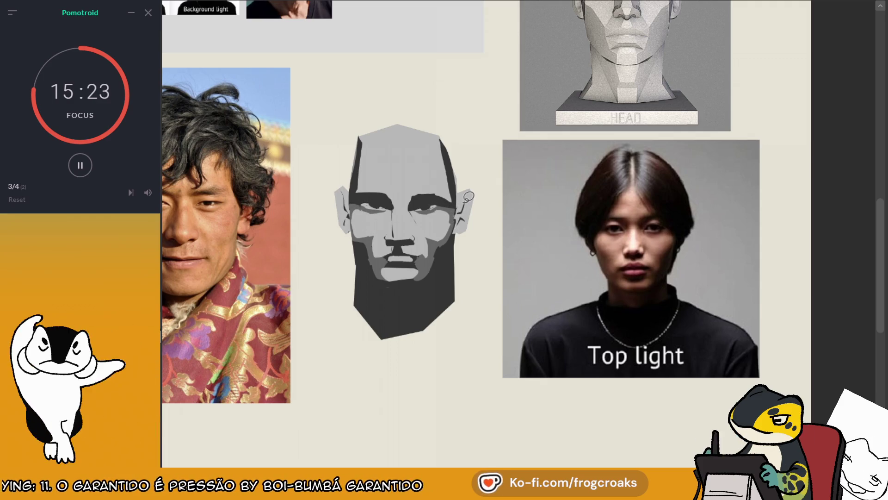
{"action": "left_click_drag", "start_coordinate": [454, 212], "coordinate": [460, 230]}
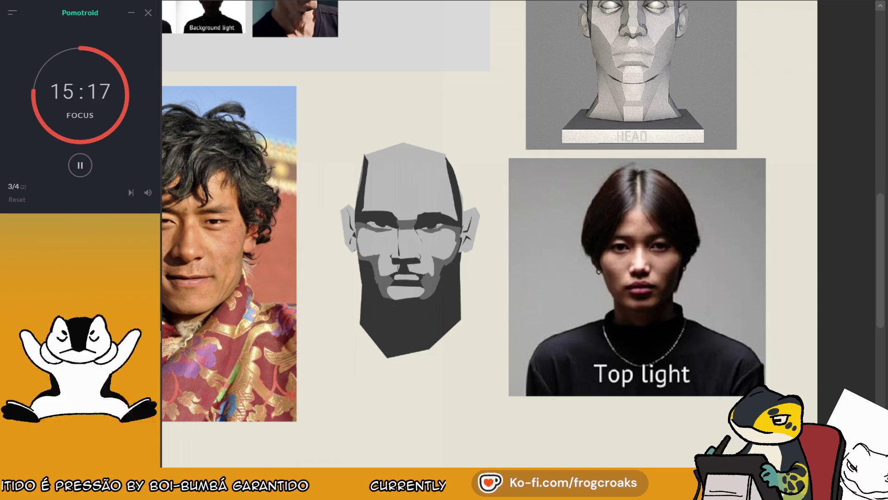
{"action": "left_click_drag", "start_coordinate": [408, 205], "coordinate": [433, 247]}
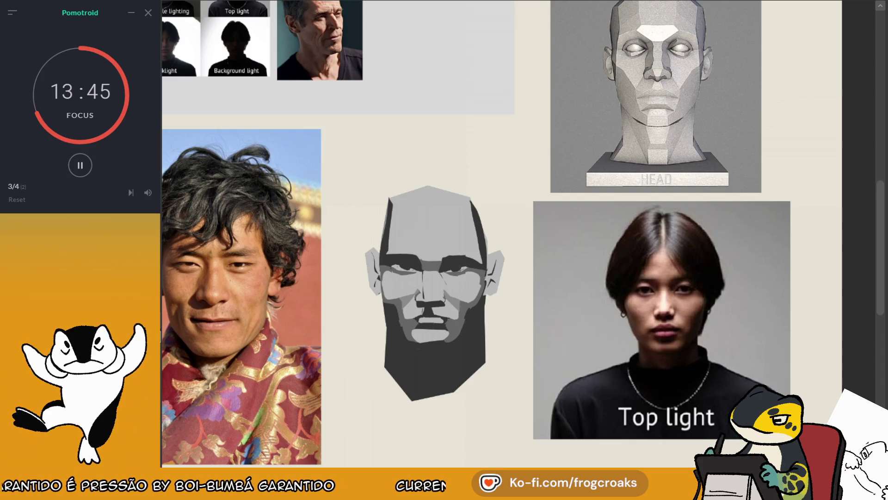
- Recentre the view on the head and sample a gray from the head drawing
{"action": "mouse_move", "coordinate": [684, 281]}
{"action": "left_mouse_down"}
{"action": "mouse_move", "coordinate": [664, 246]}
{"action": "mouse_move", "coordinate": [751, 243]}
{"action": "mouse_move", "coordinate": [740, 280]}
{"action": "mouse_move", "coordinate": [733, 244]}
{"action": "left_mouse_up"}
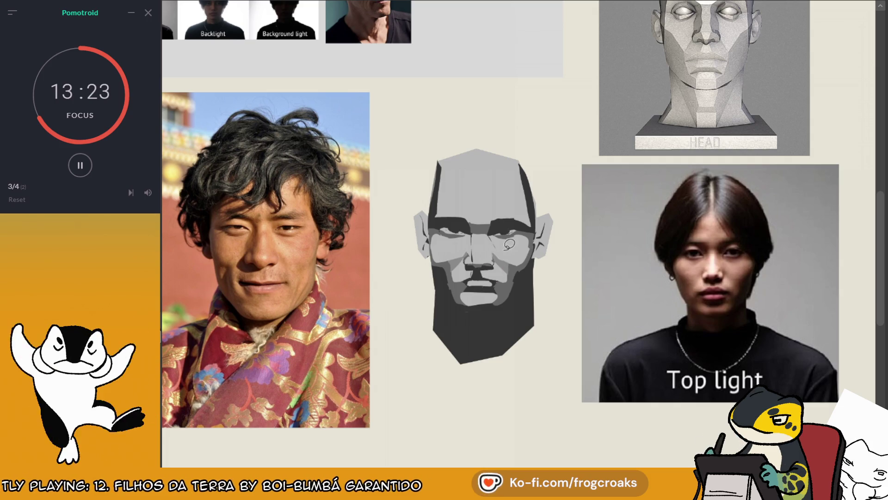
{"action": "left_click_drag", "start_coordinate": [495, 262], "coordinate": [471, 286]}
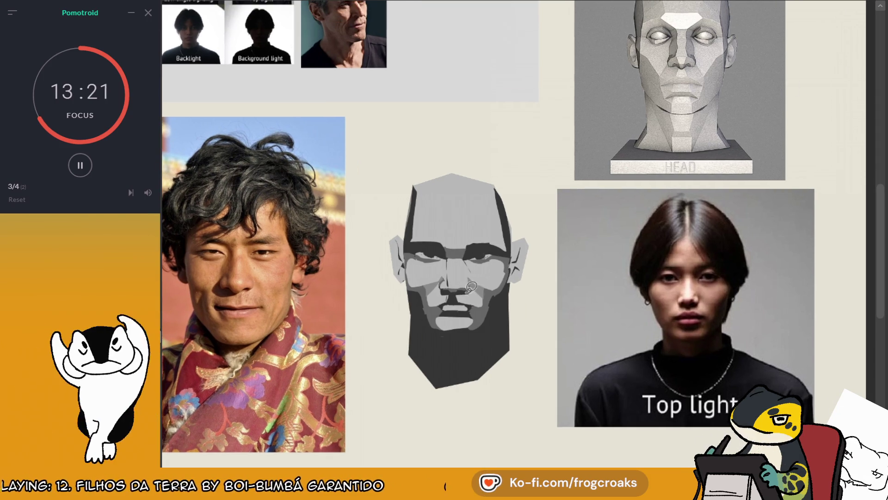
{"action": "left_click", "coordinate": [447, 296], "text": "ctrl"}
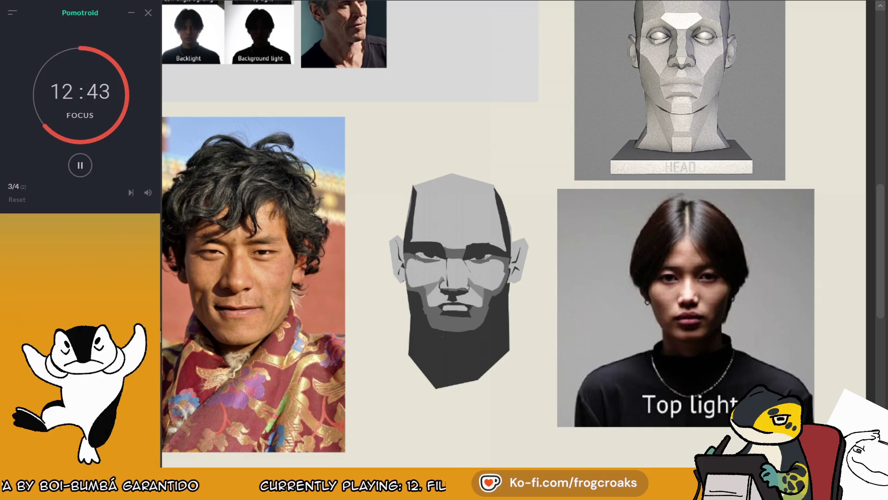
{"action": "key", "text": "ctrl+z"}
{"action": "key", "text": "ctrl+shift+z"}
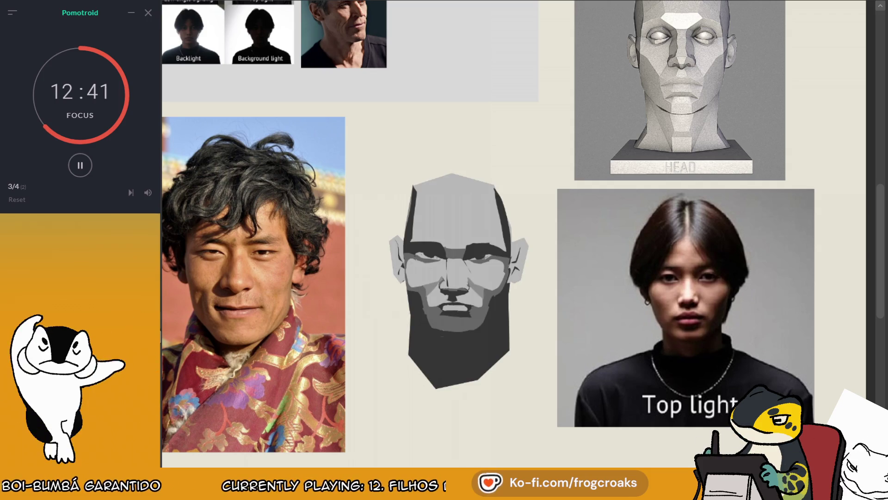
{"action": "key", "text": "ctrl+z"}
{"action": "key", "text": "ctrl+shift+z"}
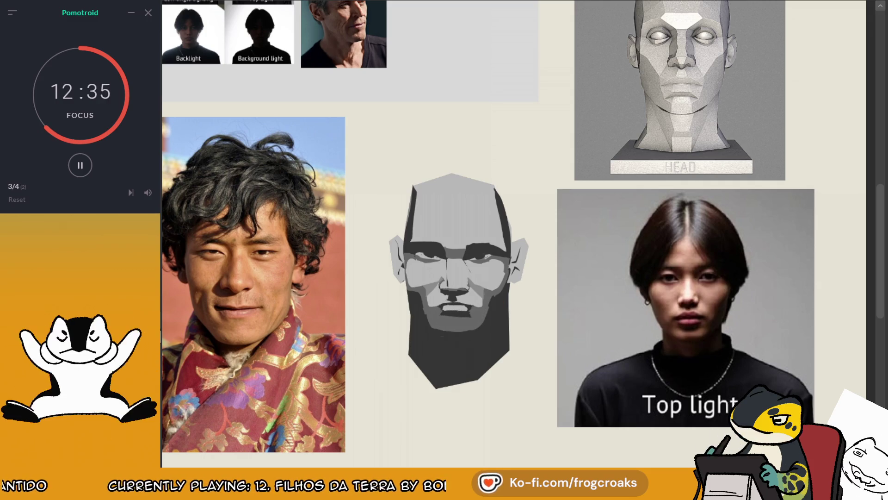
{"action": "key", "text": "ctrl+z"}
{"action": "left_click", "coordinate": [426, 276], "text": "ctrl"}
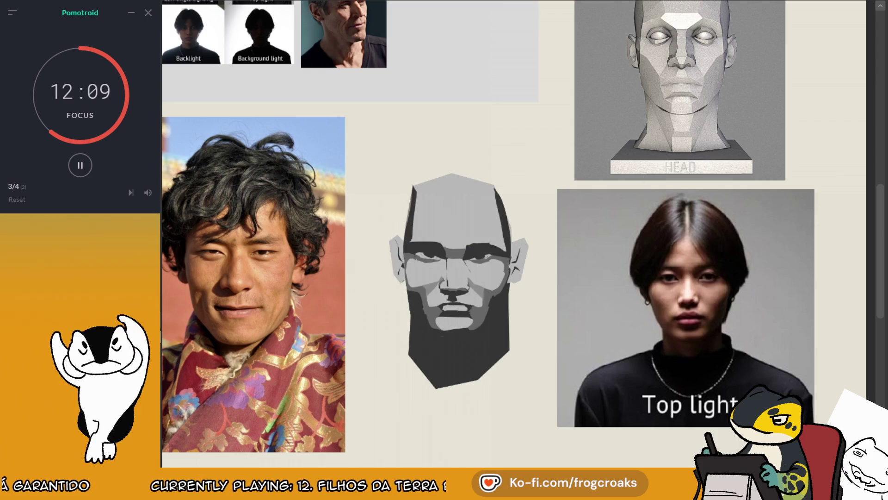
- Lasso-select the mouth area, fill it, then undo the fill to keep just the selection
{"action": "left_click_drag", "start_coordinate": [473, 319], "coordinate": [474, 328]}
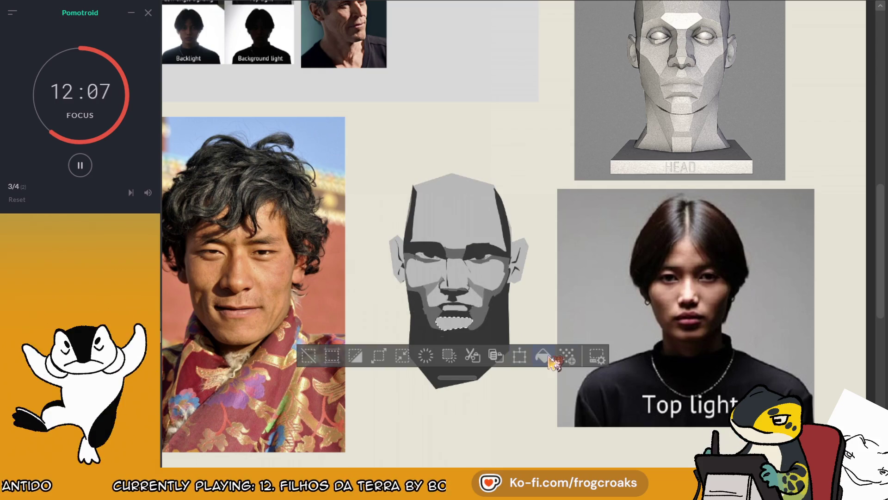
{"action": "left_click", "coordinate": [444, 356]}
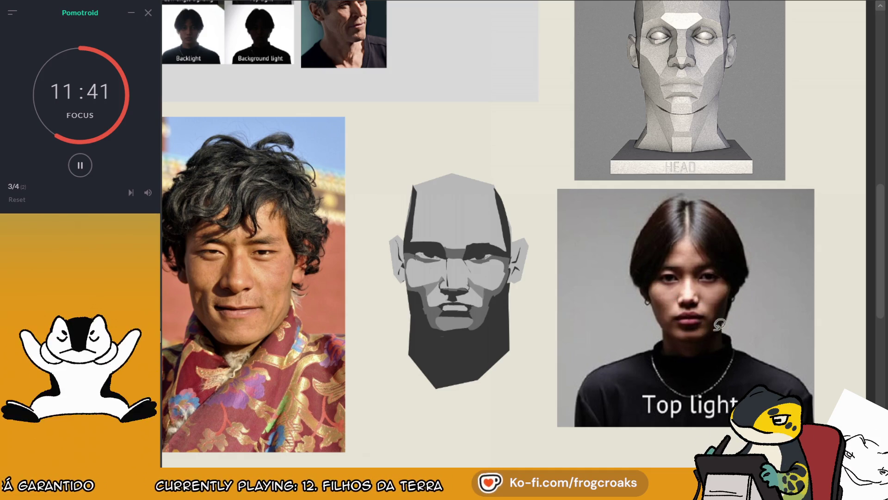
{"action": "key", "text": "ctrl+z"}
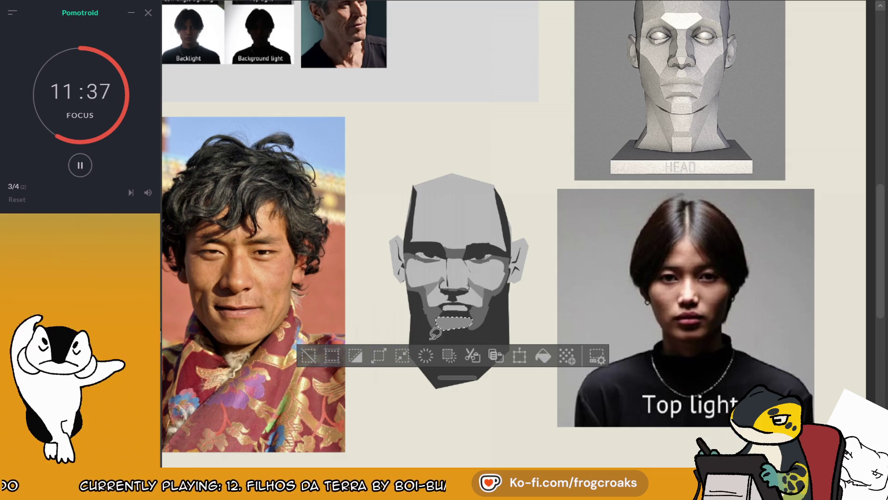
- Deselect the mouth selection from the selection launcher
{"action": "left_click", "coordinate": [306, 361]}
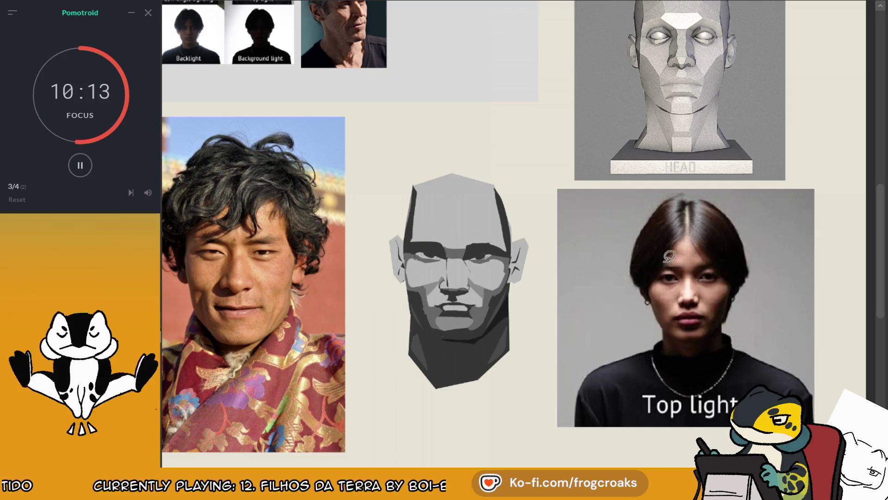
- Switch to the canvas with the dodecahedron and cylinder Luz/Sombra shading diagram
{"action": "scroll", "coordinate": [728, 302], "scroll_direction": "up", "scroll_amount": 1}
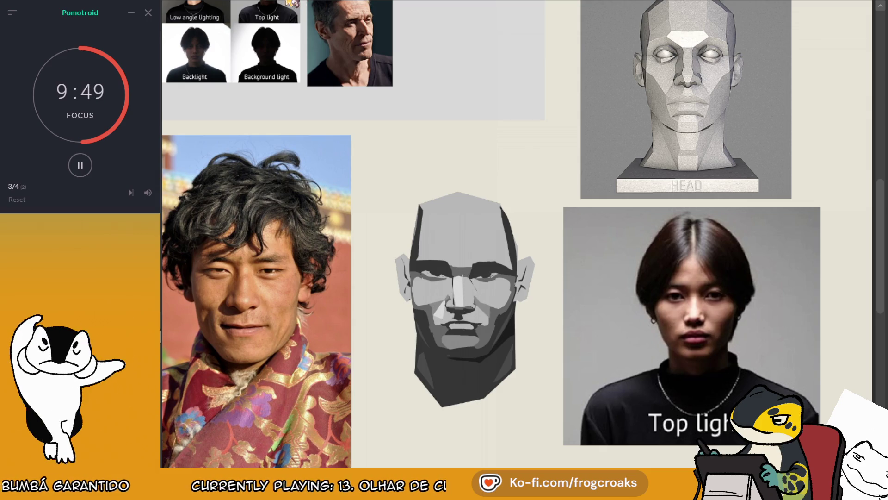
{"action": "key", "text": "ctrl+Tab"}
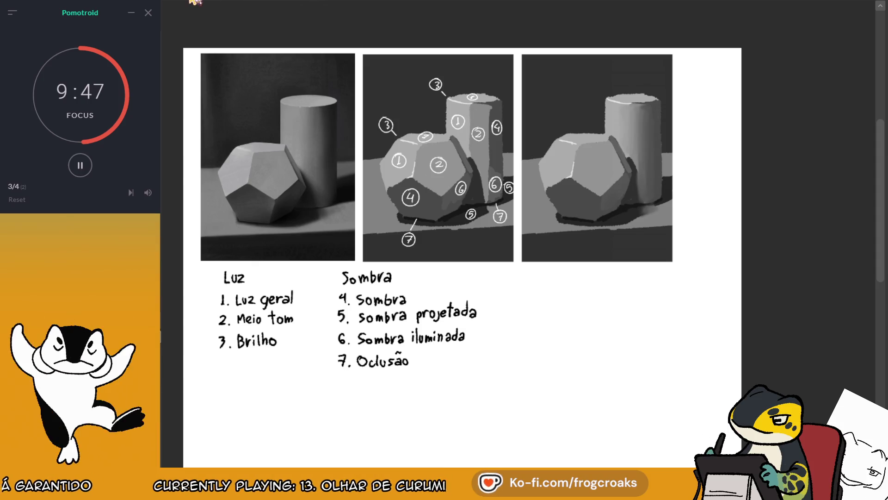
- Return to the reference board canvas showing the bald head study
{"action": "key", "text": "ctrl+Tab"}
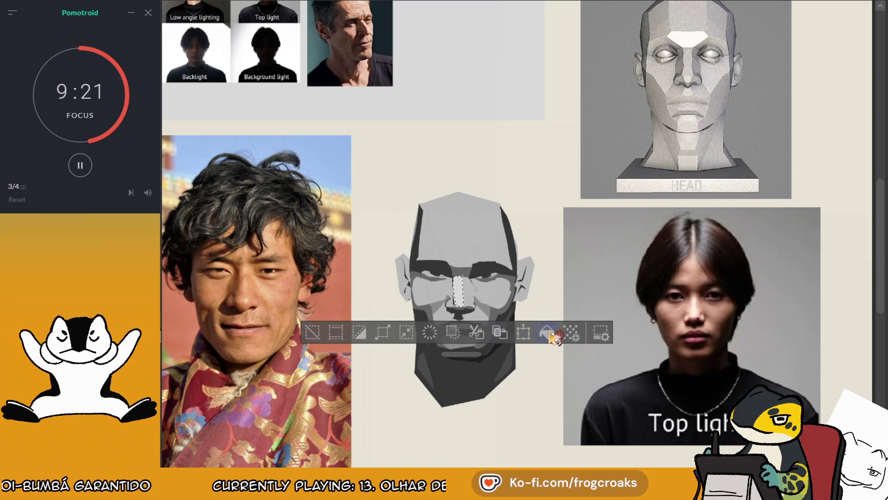
- Fill the nose ridge with bright white and undo the stray sketch marks on the cheek
{"action": "left_click_drag", "start_coordinate": [456, 278], "coordinate": [460, 305]}
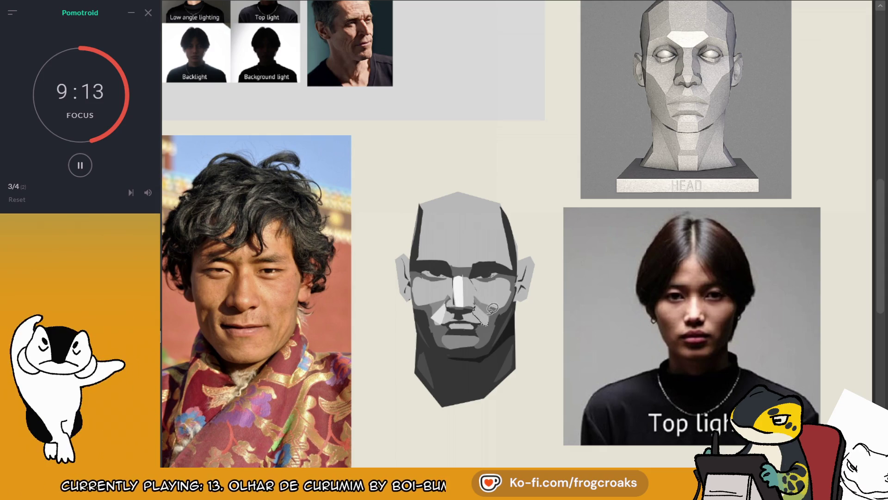
{"action": "key", "text": "ctrl+z"}
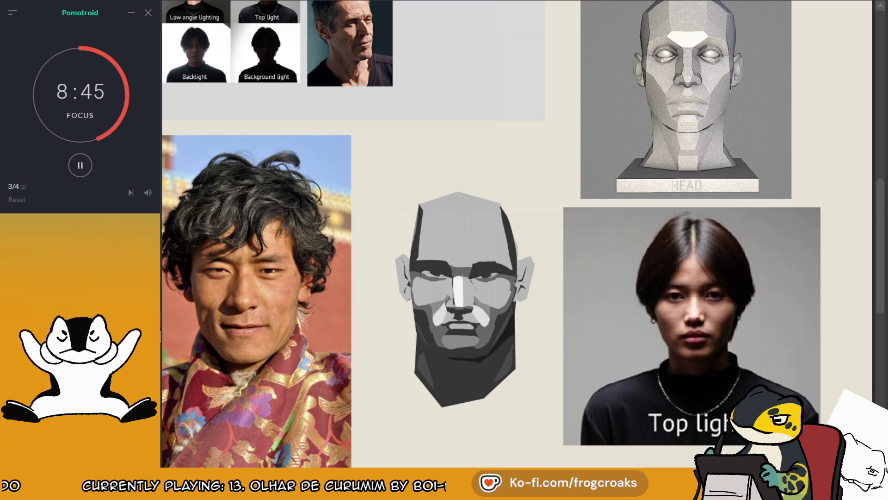
{"action": "left_click", "coordinate": [438, 316]}
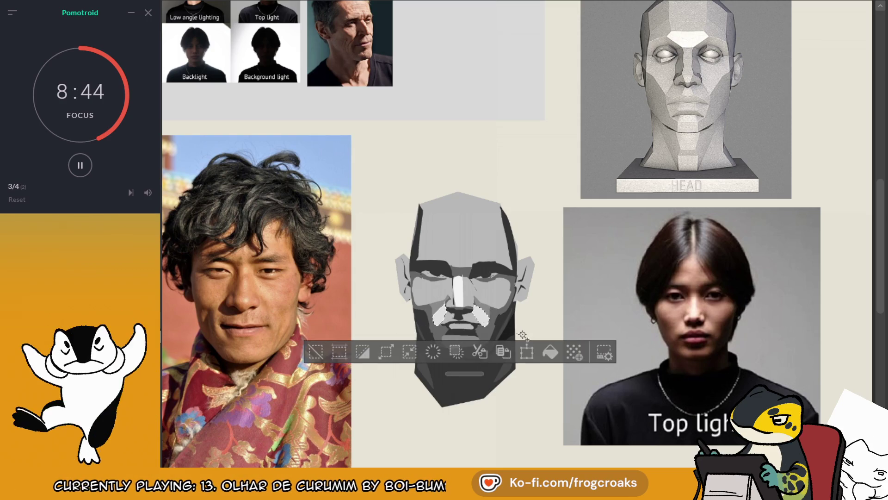
{"action": "left_click", "coordinate": [550, 352]}
{"action": "key", "text": "ctrl+d"}
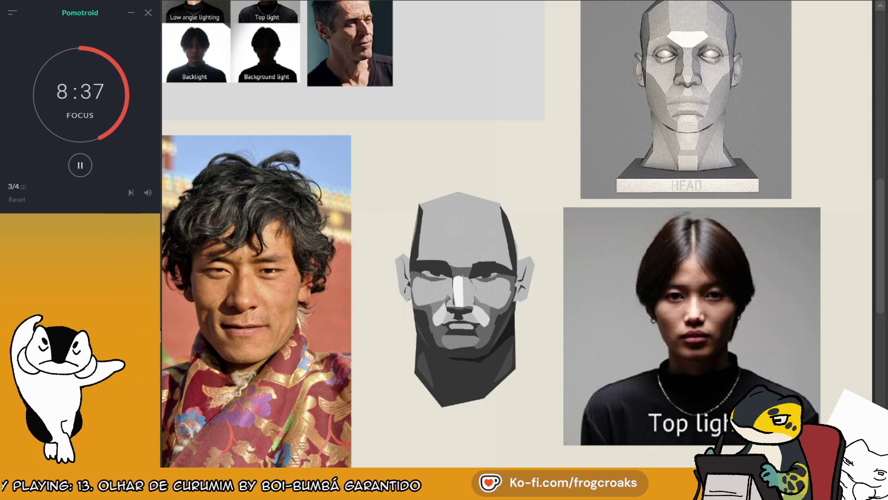
{"action": "left_click", "coordinate": [447, 317]}
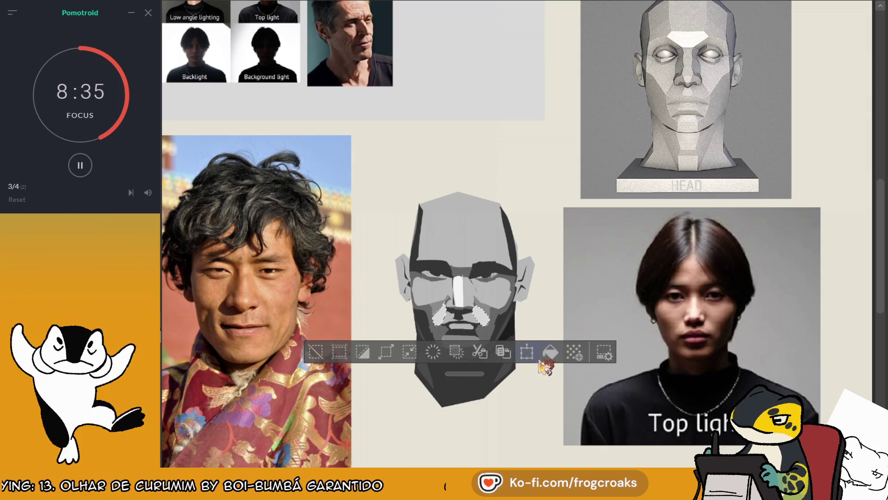
{"action": "left_click", "coordinate": [317, 354]}
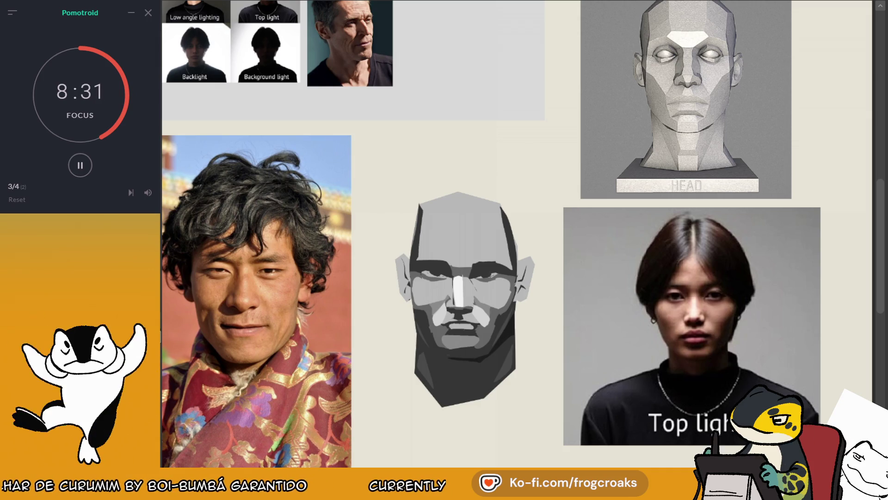
{"action": "key", "text": "ctrl+z"}
{"action": "left_click", "coordinate": [341, 318]}
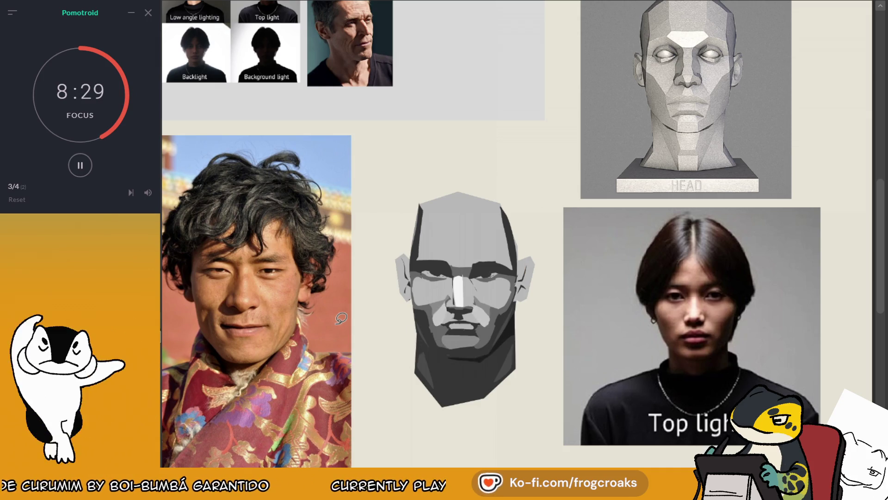
{"action": "key", "text": "ctrl+z"}
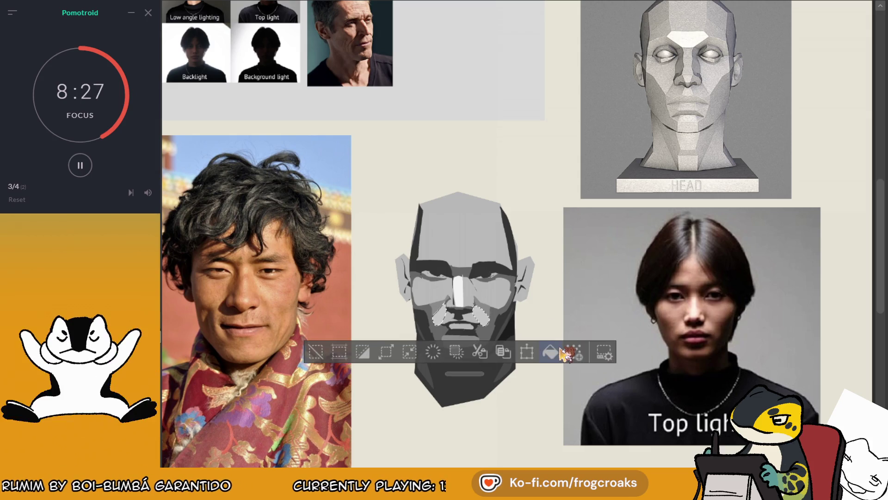
{"action": "left_click", "coordinate": [319, 354]}
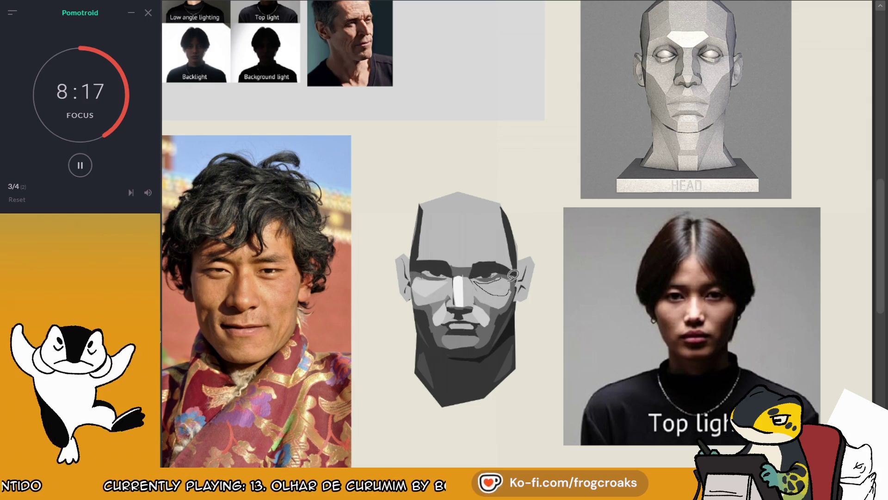
{"action": "left_click_drag", "start_coordinate": [477, 280], "coordinate": [509, 286]}
{"action": "key", "text": "ctrl+z"}
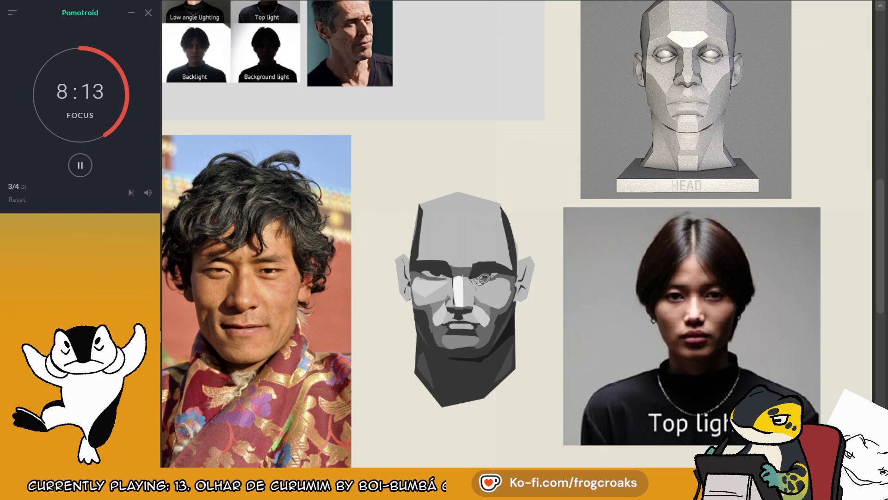
{"action": "left_click_drag", "start_coordinate": [472, 280], "coordinate": [515, 276]}
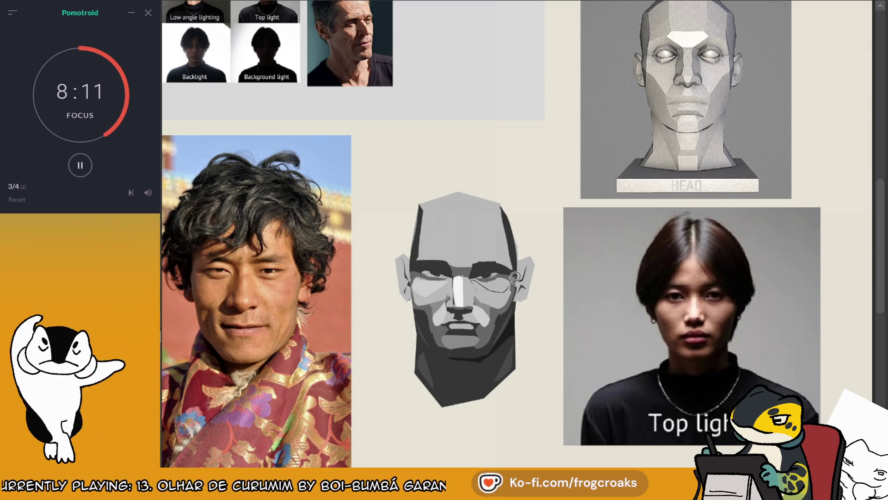
{"action": "key", "text": "ctrl+z"}
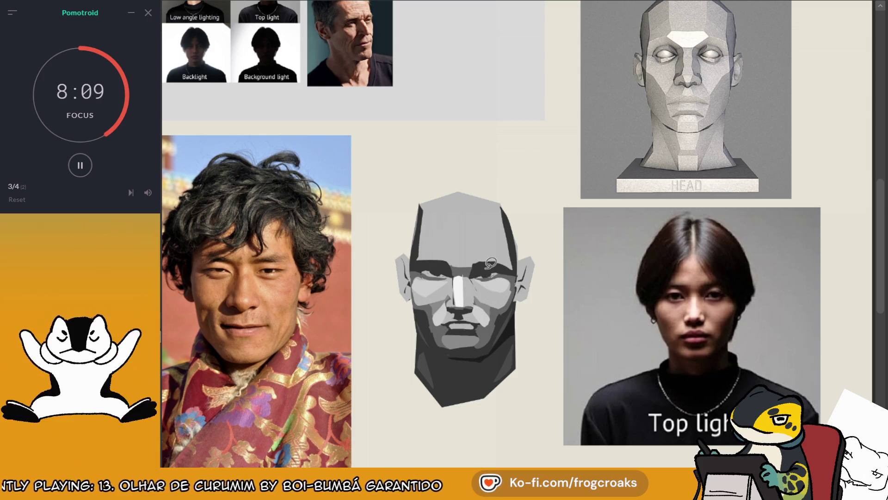
{"action": "left_click_drag", "start_coordinate": [434, 238], "coordinate": [433, 241]}
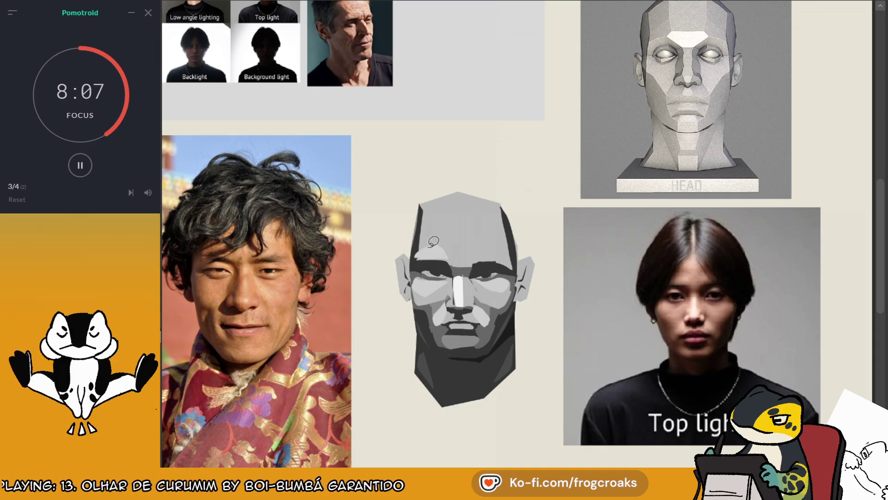
{"action": "key", "text": "ctrl+z"}
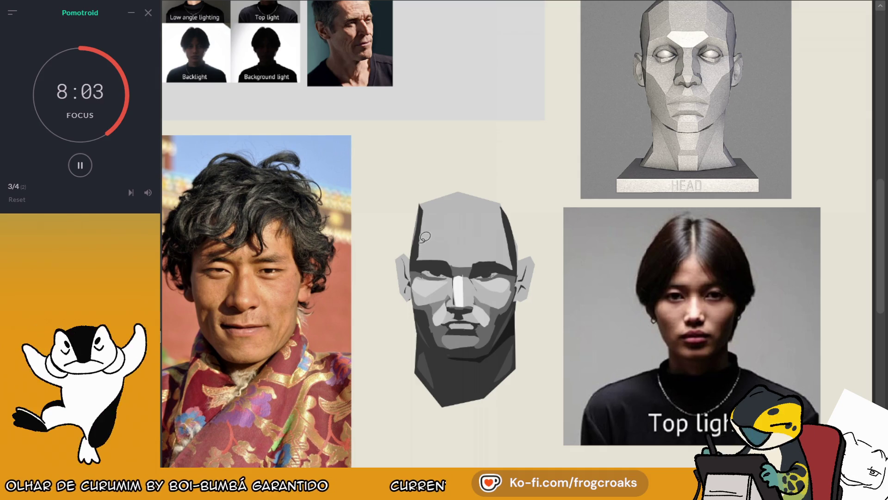
{"action": "mouse_move", "coordinate": [458, 229]}
{"action": "left_mouse_down"}
{"action": "mouse_move", "coordinate": [437, 259]}
{"action": "mouse_move", "coordinate": [474, 234]}
{"action": "mouse_move", "coordinate": [516, 265]}
{"action": "mouse_move", "coordinate": [471, 260]}
{"action": "mouse_move", "coordinate": [483, 256]}
{"action": "left_mouse_up"}
{"action": "key", "text": "ctrl+z"}
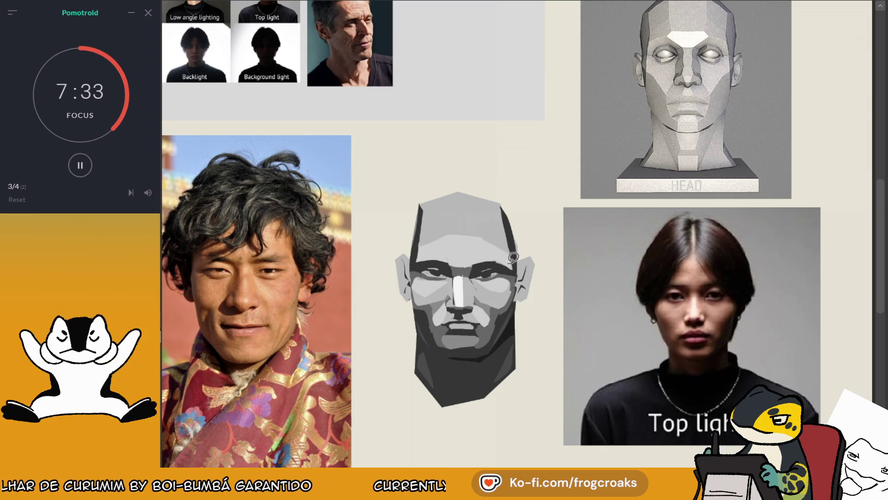
{"action": "left_click_drag", "start_coordinate": [517, 247], "coordinate": [554, 155]}
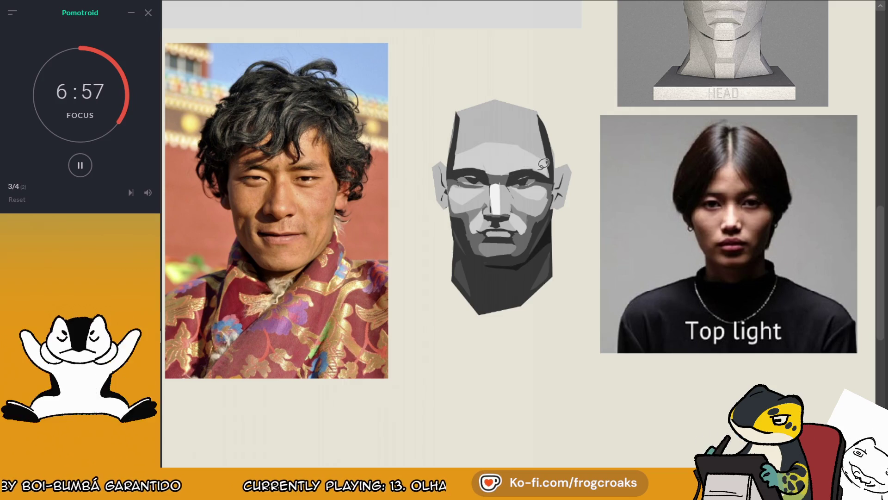
- Brush a faint pale stroke beneath the gray head's right eye
{"action": "scroll", "coordinate": [543, 163], "scroll_direction": "up", "scroll_amount": 3}
{"action": "scroll", "coordinate": [356, 149], "scroll_direction": "down", "scroll_amount": 2}
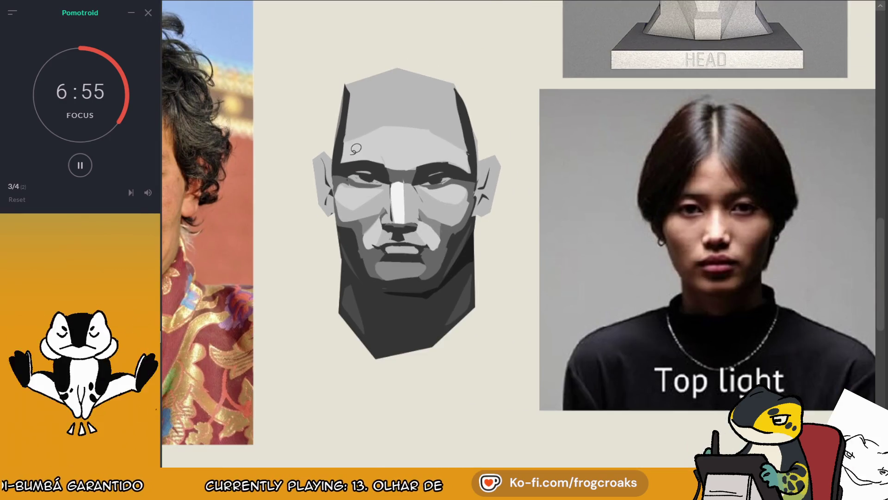
{"action": "scroll", "coordinate": [366, 148], "scroll_direction": "up", "scroll_amount": 1}
{"action": "scroll", "coordinate": [377, 148], "scroll_direction": "down", "scroll_amount": 3}
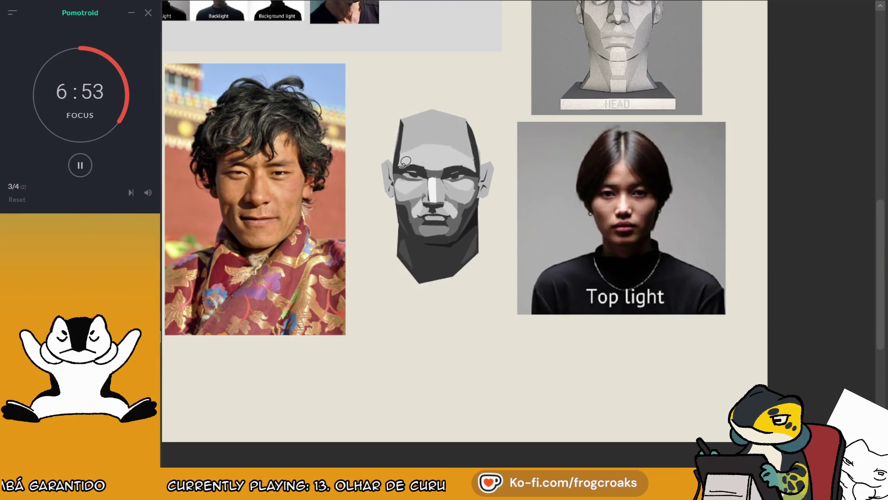
{"action": "scroll", "coordinate": [219, 182], "scroll_direction": "up", "scroll_amount": 3}
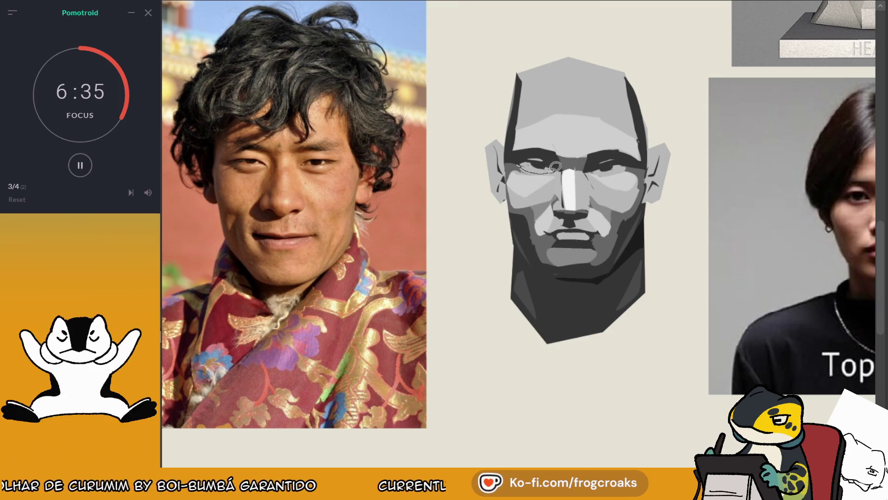
{"action": "left_click_drag", "start_coordinate": [601, 174], "coordinate": [634, 164]}
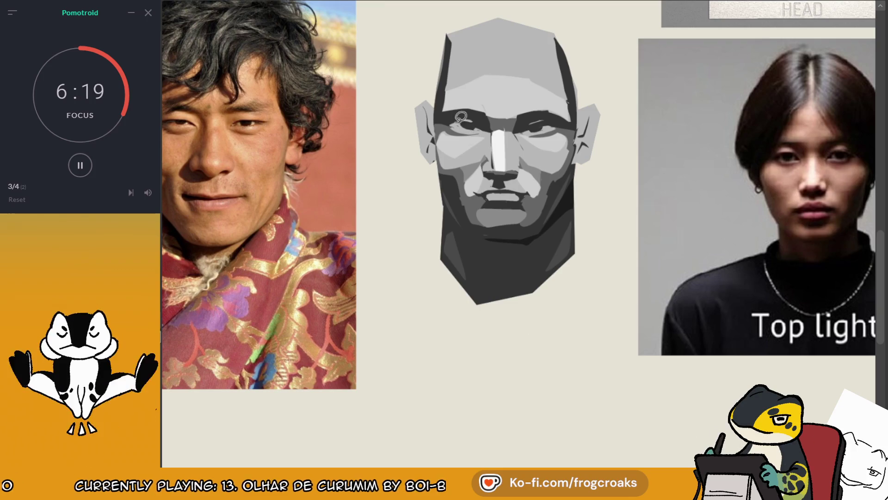
- Zoom out and back in to compare the pale under-eye planes across the whole head
{"action": "scroll", "coordinate": [588, 89], "scroll_direction": "down", "scroll_amount": 6}
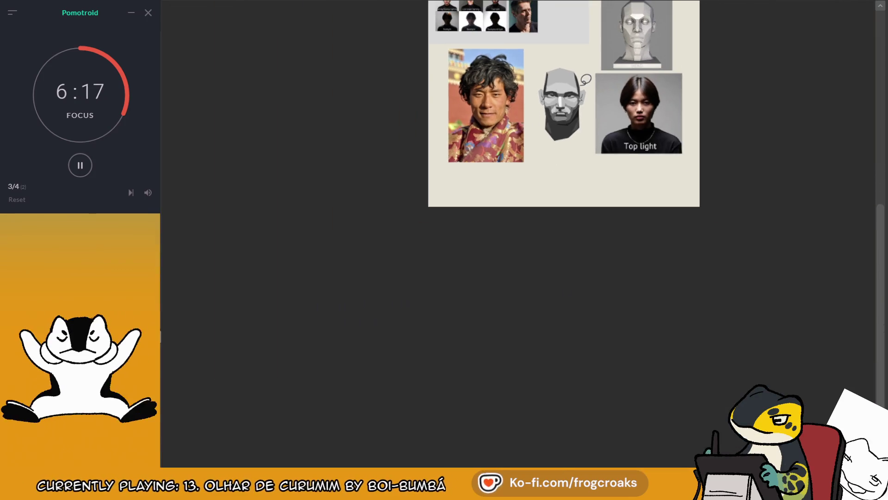
{"action": "scroll", "coordinate": [586, 79], "scroll_direction": "up", "scroll_amount": 8}
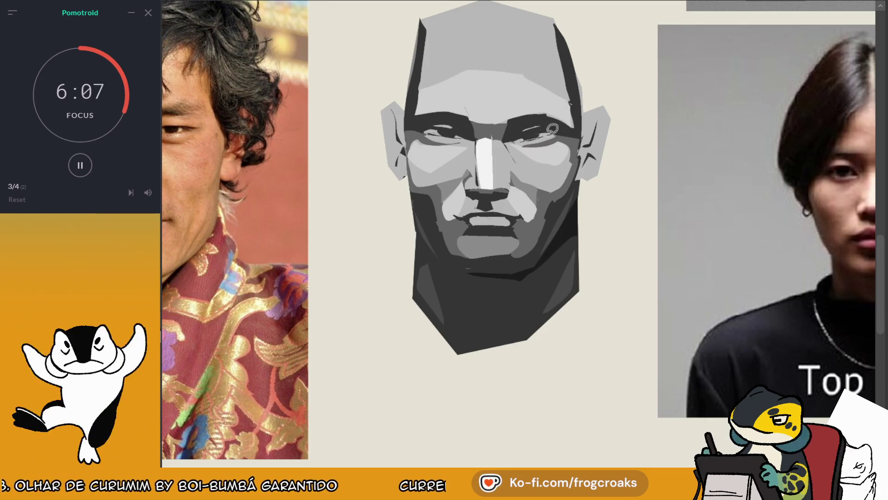
{"action": "scroll", "coordinate": [555, 115], "scroll_direction": "down", "scroll_amount": 4}
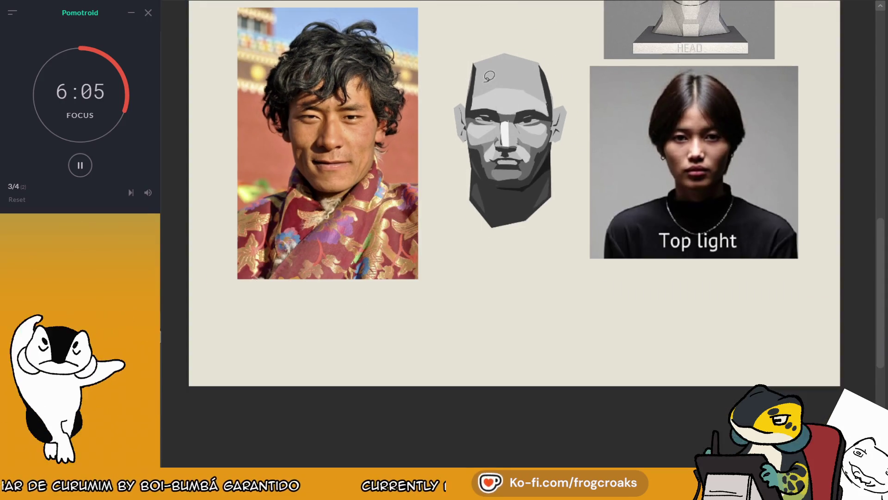
{"action": "scroll", "coordinate": [524, 81], "scroll_direction": "up", "scroll_amount": 5}
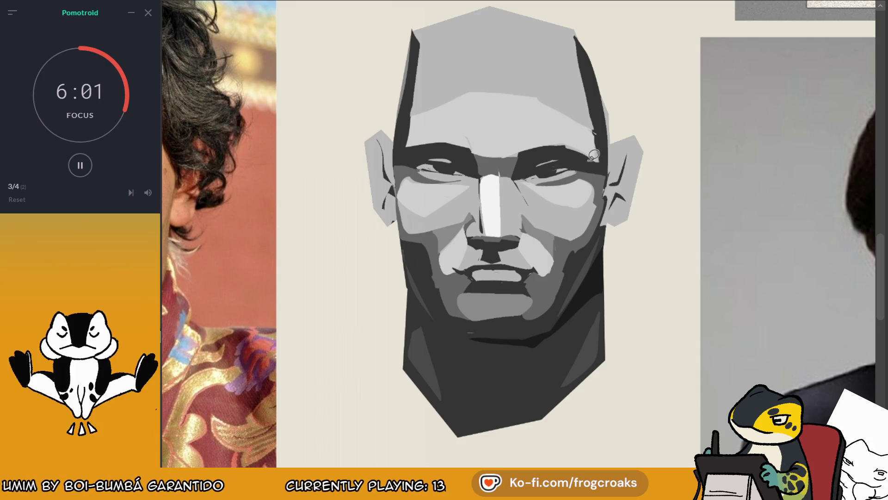
{"action": "scroll", "coordinate": [600, 142], "scroll_direction": "down", "scroll_amount": 2}
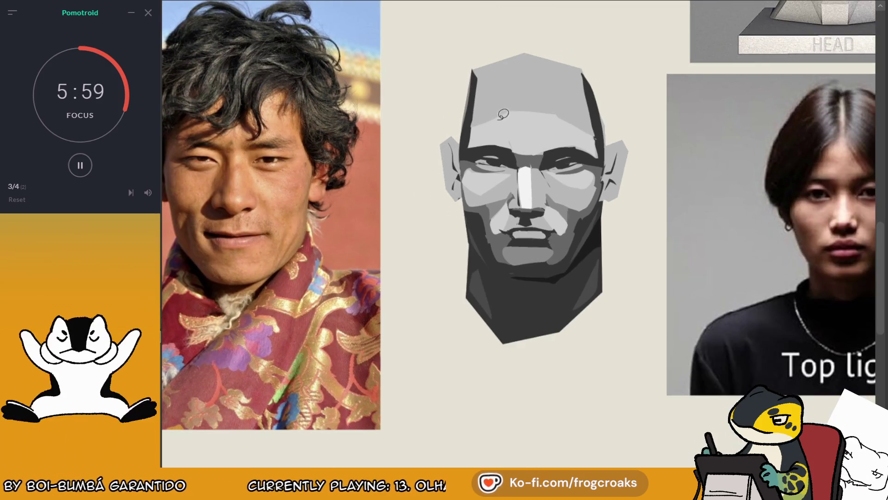
{"action": "scroll", "coordinate": [496, 111], "scroll_direction": "down", "scroll_amount": 2}
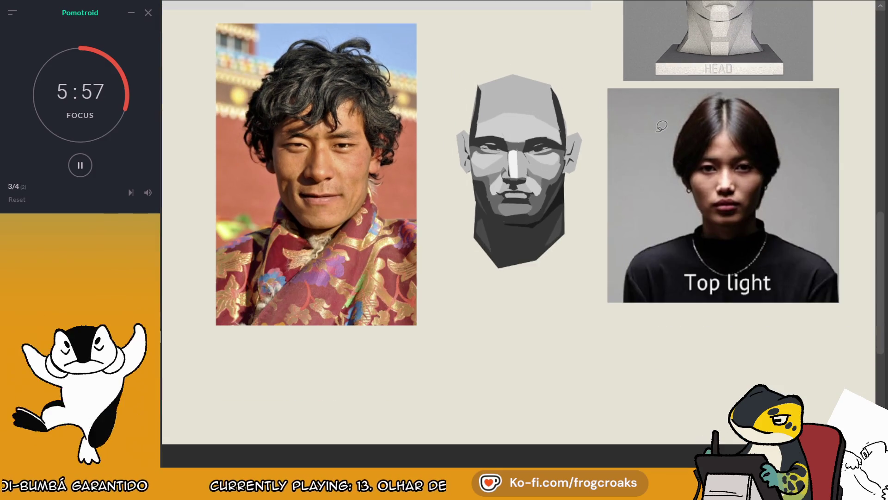
{"action": "scroll", "coordinate": [662, 126], "scroll_direction": "down", "scroll_amount": 3}
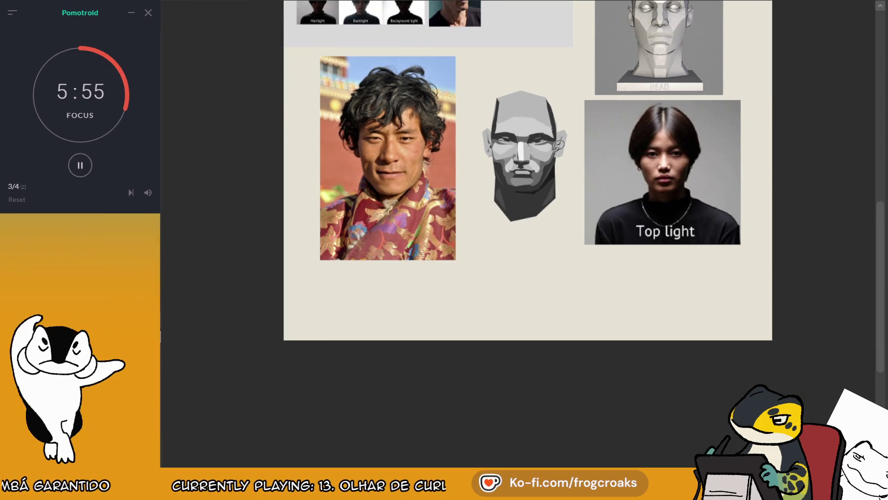
{"action": "scroll", "coordinate": [559, 146], "scroll_direction": "up", "scroll_amount": 3}
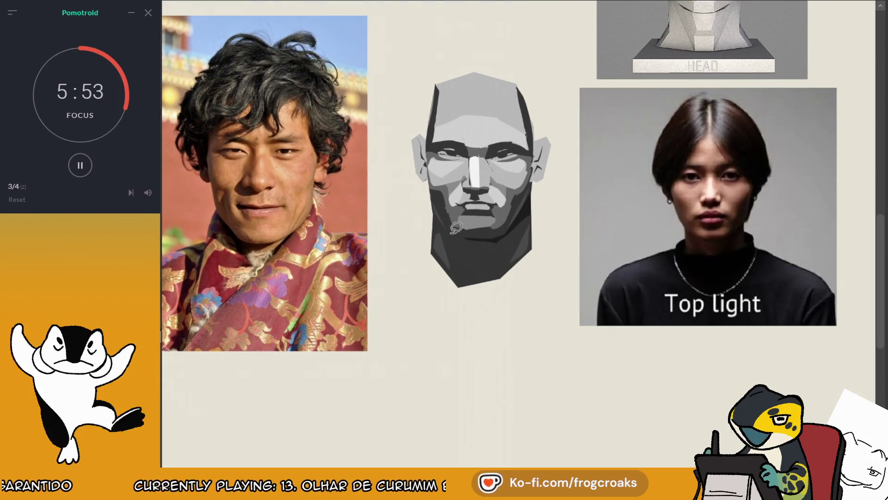
{"action": "scroll", "coordinate": [508, 124], "scroll_direction": "up", "scroll_amount": 3}
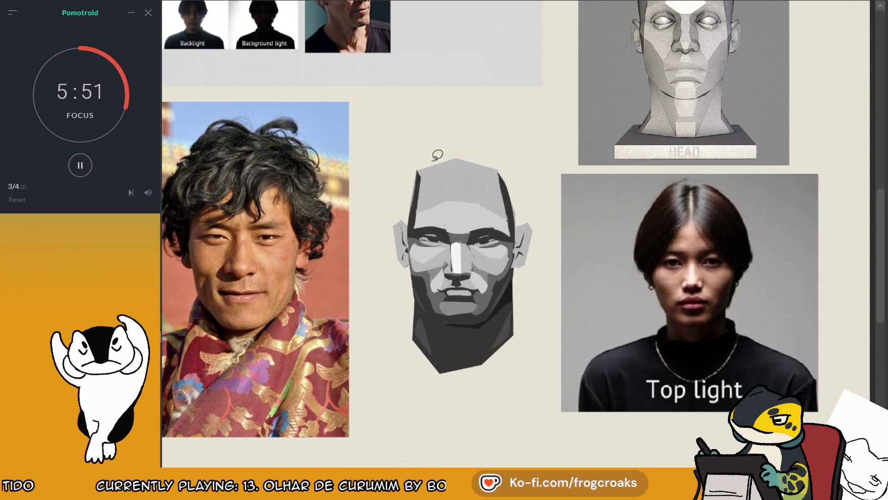
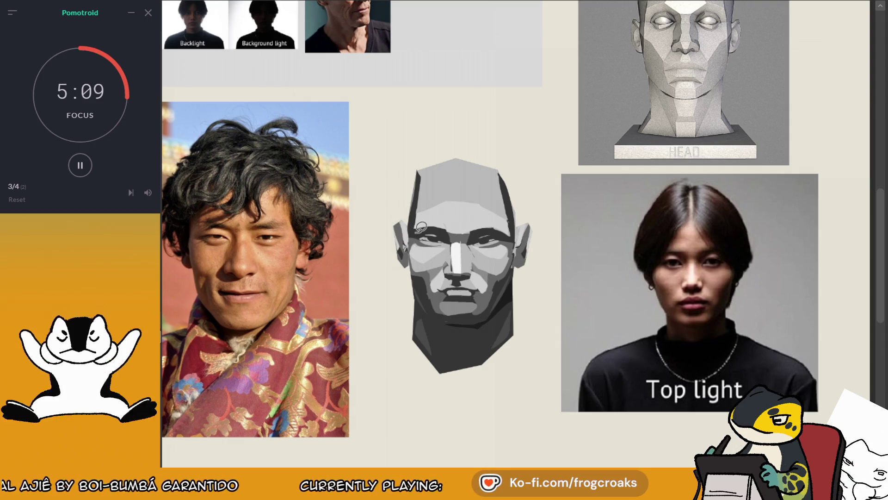
- Sample the forehead's gray from the planar head as the paint colour
{"action": "scroll", "coordinate": [421, 227], "scroll_direction": "down", "scroll_amount": 5}
{"action": "scroll", "coordinate": [435, 245], "scroll_direction": "up", "scroll_amount": 5}
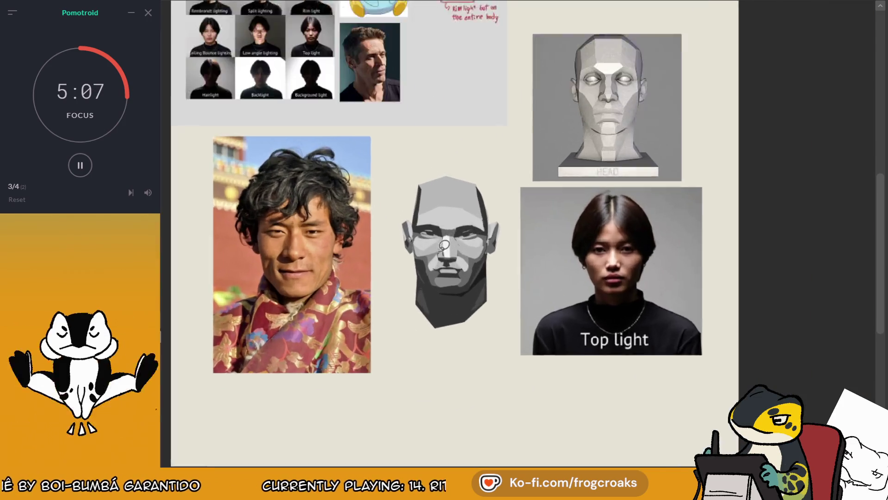
{"action": "left_click", "coordinate": [400, 209], "text": "alt"}
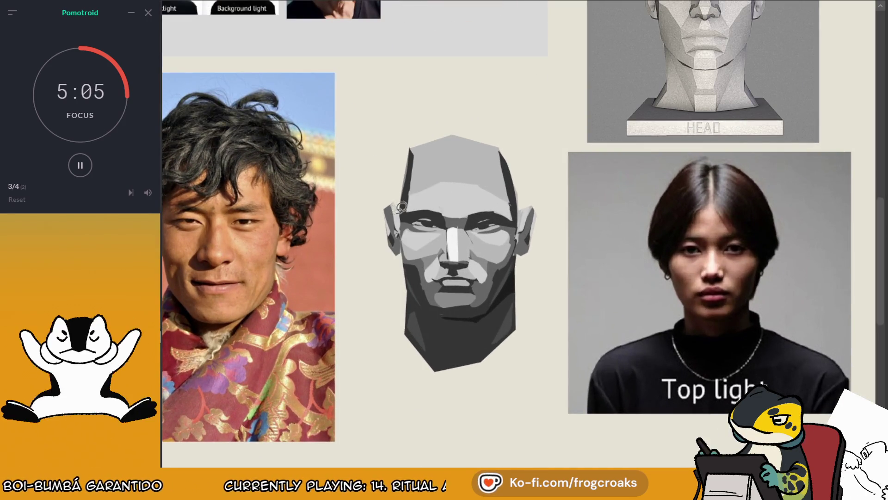
{"action": "left_click", "coordinate": [429, 174], "text": "alt"}
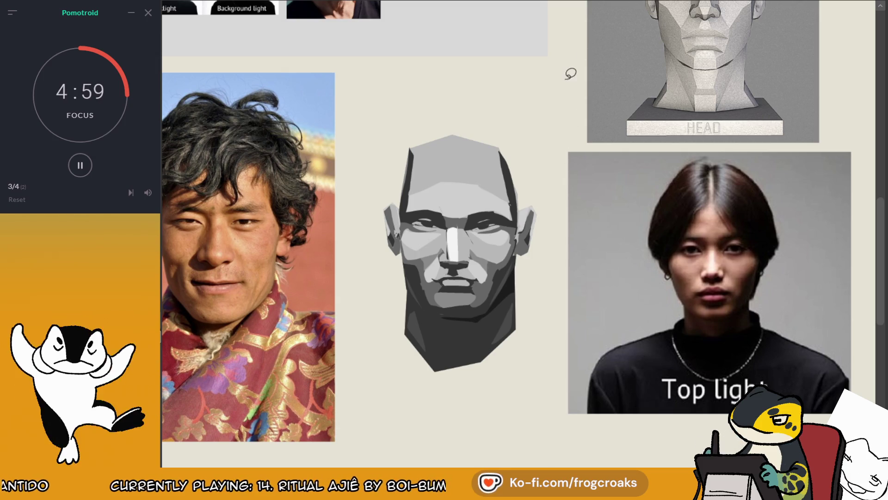
{"action": "scroll", "coordinate": [554, 175], "scroll_direction": "down", "scroll_amount": 2}
{"action": "scroll", "coordinate": [554, 175], "scroll_direction": "down", "scroll_amount": 3}
{"action": "scroll", "coordinate": [521, 153], "scroll_direction": "up", "scroll_amount": 4}
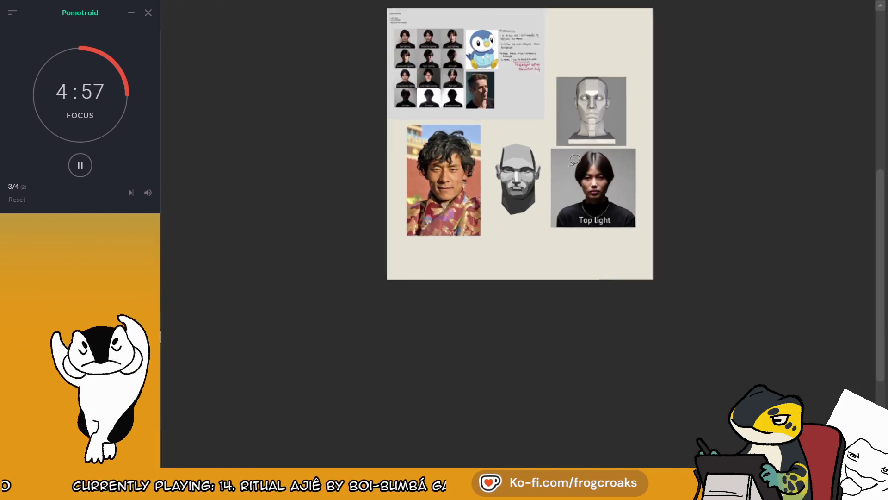
{"action": "scroll", "coordinate": [510, 246], "scroll_direction": "down", "scroll_amount": 1}
{"action": "scroll", "coordinate": [510, 246], "scroll_direction": "up", "scroll_amount": 1}
{"action": "scroll", "coordinate": [502, 131], "scroll_direction": "up", "scroll_amount": 1}
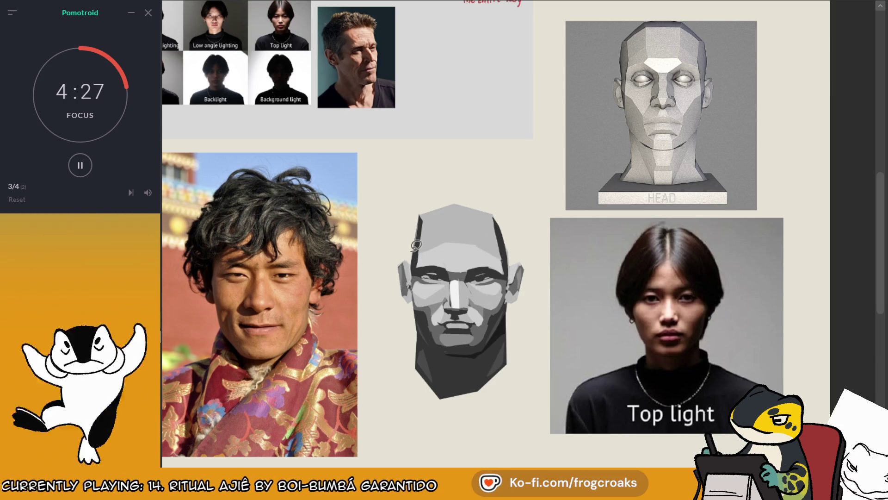
{"action": "scroll", "coordinate": [416, 245], "scroll_direction": "down", "scroll_amount": 5}
{"action": "scroll", "coordinate": [468, 178], "scroll_direction": "up", "scroll_amount": 5}
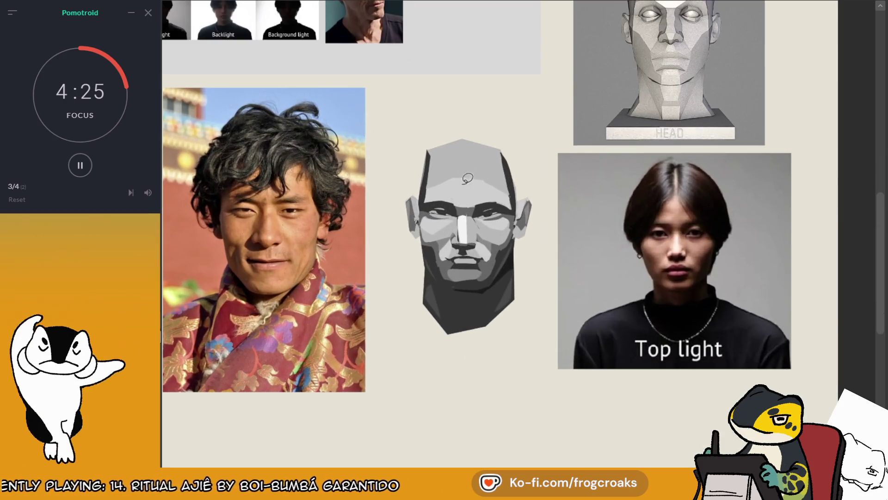
{"action": "scroll", "coordinate": [565, 286], "scroll_direction": "down", "scroll_amount": 2}
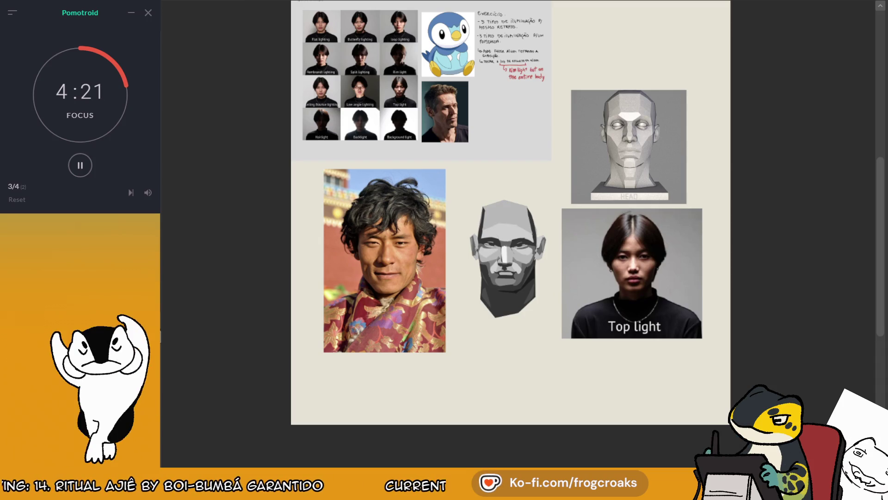
{"action": "scroll", "coordinate": [678, 141], "scroll_direction": "up", "scroll_amount": 1}
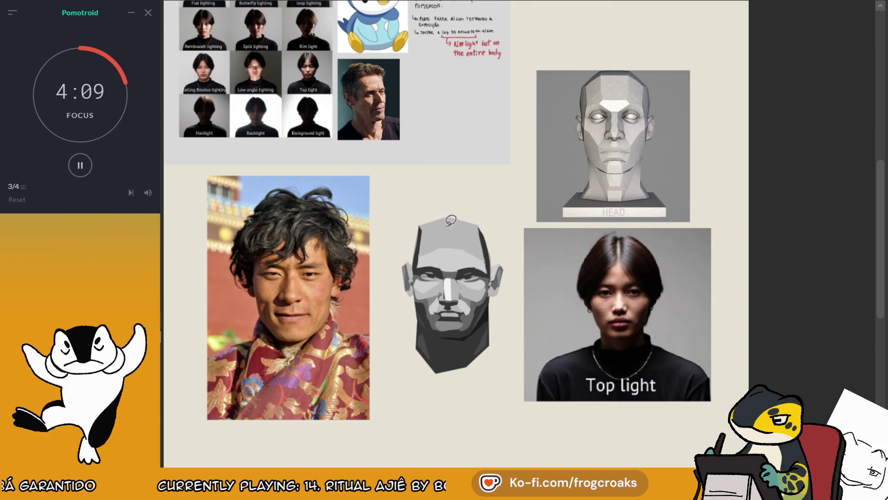
- Lasso-fill a white highlight across the forehead, undoing one stray stroke
{"action": "mouse_move", "coordinate": [436, 245]}
{"action": "left_mouse_down"}
{"action": "mouse_move", "coordinate": [465, 226]}
{"action": "mouse_move", "coordinate": [437, 231]}
{"action": "left_mouse_up"}
{"action": "mouse_move", "coordinate": [442, 218]}
{"action": "left_mouse_down"}
{"action": "mouse_move", "coordinate": [430, 222]}
{"action": "mouse_move", "coordinate": [419, 257]}
{"action": "mouse_move", "coordinate": [439, 257]}
{"action": "left_mouse_up"}
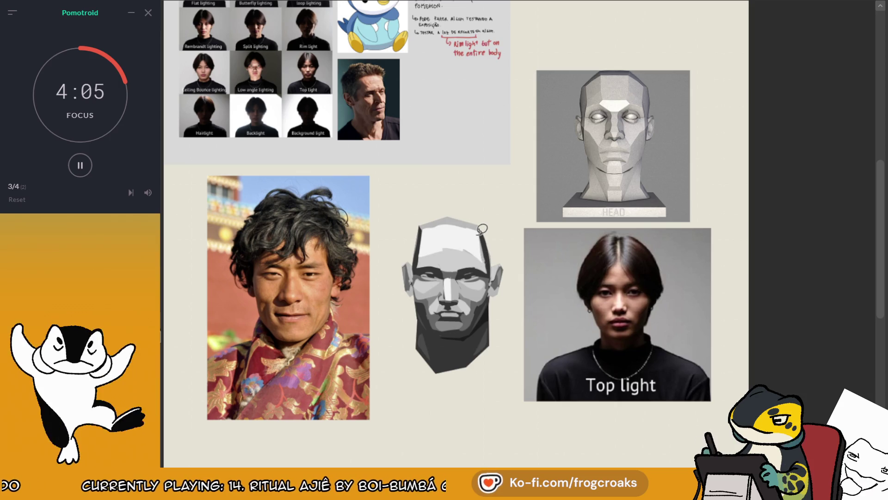
{"action": "key", "text": "ctrl+z"}
{"action": "mouse_move", "coordinate": [478, 229]}
{"action": "left_mouse_down"}
{"action": "mouse_move", "coordinate": [465, 259]}
{"action": "mouse_move", "coordinate": [423, 231]}
{"action": "left_mouse_up"}
{"action": "left_click_drag", "start_coordinate": [483, 226], "coordinate": [481, 259]}
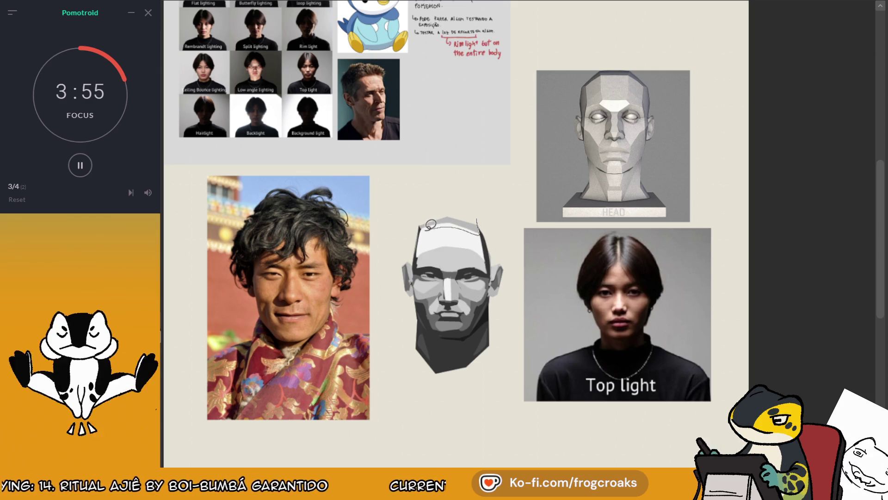
{"action": "left_click_drag", "start_coordinate": [431, 224], "coordinate": [490, 206]}
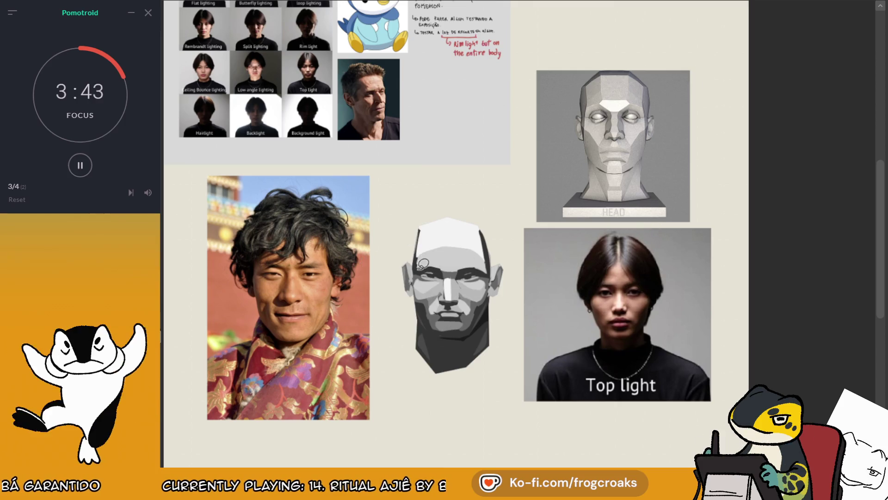
- Resample the forehead tone and lasso-fill lighter gray strips across the forehead top
{"action": "left_click_drag", "start_coordinate": [418, 230], "coordinate": [419, 249]}
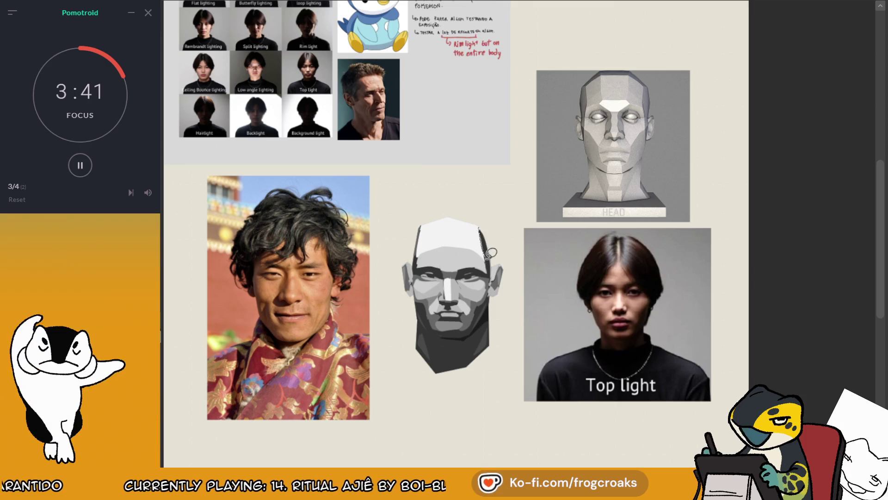
{"action": "left_click", "coordinate": [437, 252], "text": "ctrl"}
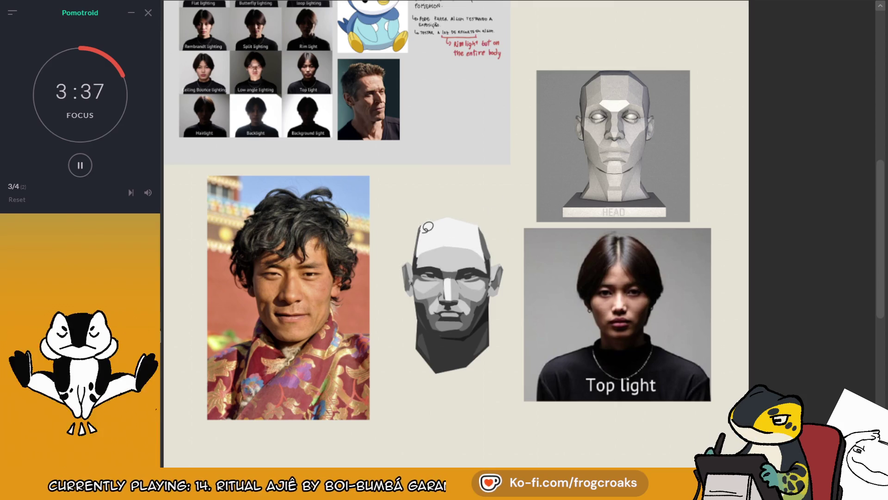
{"action": "left_click_drag", "start_coordinate": [419, 228], "coordinate": [475, 223]}
{"action": "mouse_move", "coordinate": [490, 256]}
{"action": "left_mouse_down"}
{"action": "mouse_move", "coordinate": [430, 254]}
{"action": "mouse_move", "coordinate": [417, 231]}
{"action": "left_mouse_up"}
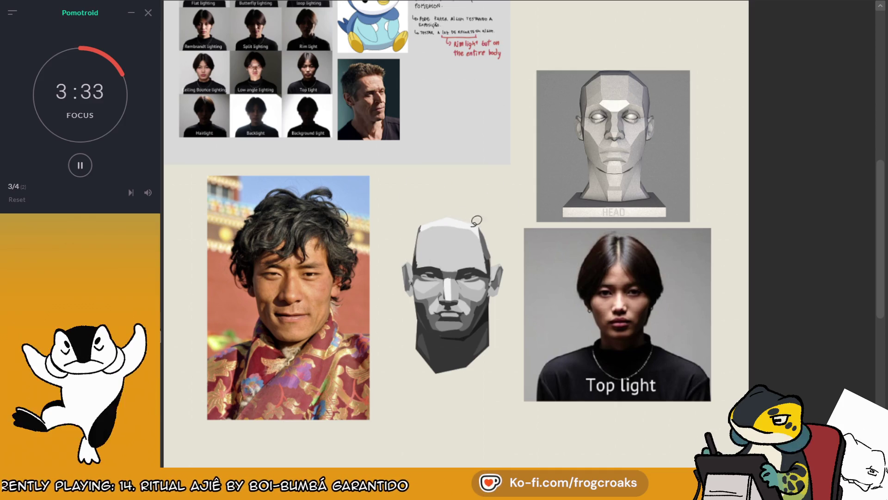
{"action": "mouse_move", "coordinate": [419, 241]}
{"action": "left_mouse_down"}
{"action": "mouse_move", "coordinate": [441, 217]}
{"action": "mouse_move", "coordinate": [482, 221]}
{"action": "mouse_move", "coordinate": [491, 238]}
{"action": "mouse_move", "coordinate": [462, 210]}
{"action": "left_mouse_up"}
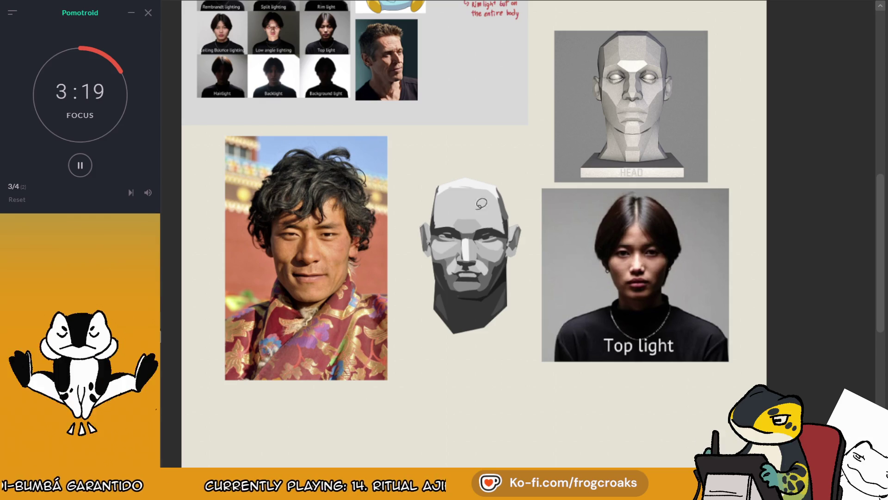
{"action": "mouse_move", "coordinate": [464, 230]}
{"action": "left_mouse_down"}
{"action": "mouse_move", "coordinate": [453, 226]}
{"action": "mouse_move", "coordinate": [477, 222]}
{"action": "mouse_move", "coordinate": [494, 206]}
{"action": "left_mouse_up"}
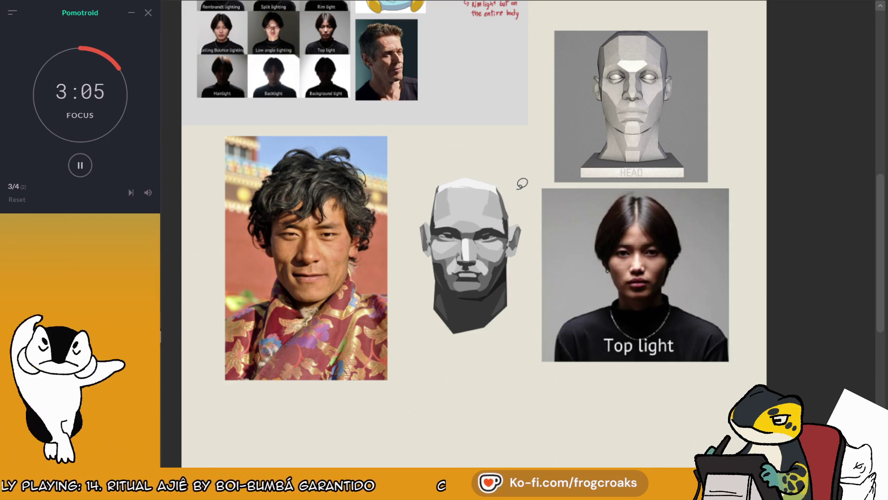
- Lasso-fill a pale plane across the crown of the planar head
{"action": "scroll", "coordinate": [509, 185], "scroll_direction": "down", "scroll_amount": 5}
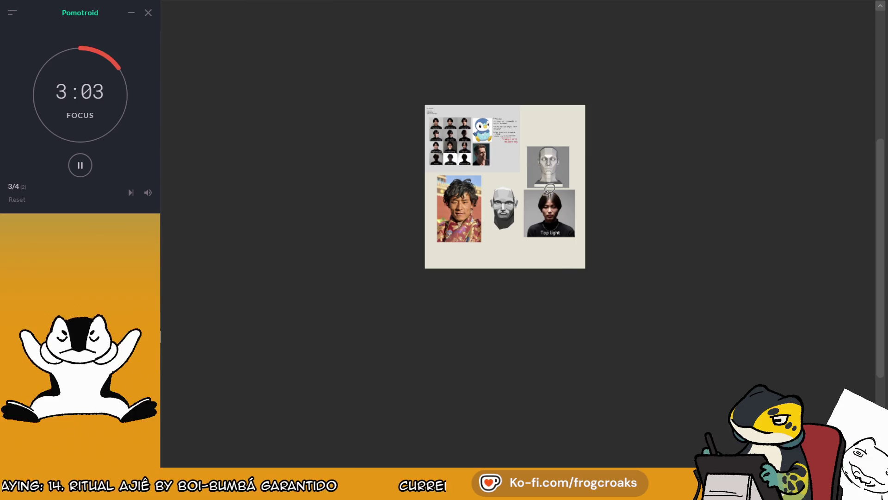
{"action": "scroll", "coordinate": [532, 158], "scroll_direction": "up", "scroll_amount": 6}
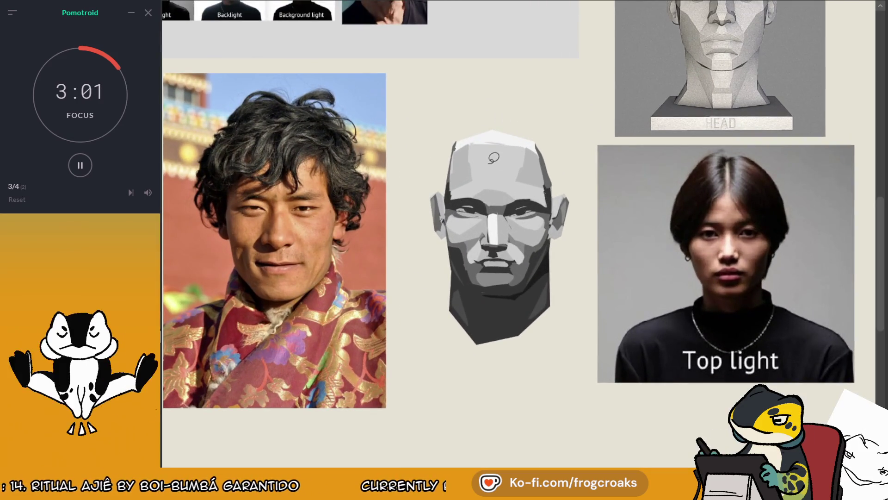
{"action": "mouse_move", "coordinate": [484, 125]}
{"action": "left_mouse_down"}
{"action": "mouse_move", "coordinate": [476, 112]}
{"action": "mouse_move", "coordinate": [546, 134]}
{"action": "mouse_move", "coordinate": [540, 153]}
{"action": "mouse_move", "coordinate": [527, 138]}
{"action": "mouse_move", "coordinate": [530, 68]}
{"action": "mouse_move", "coordinate": [537, 95]}
{"action": "left_mouse_up"}
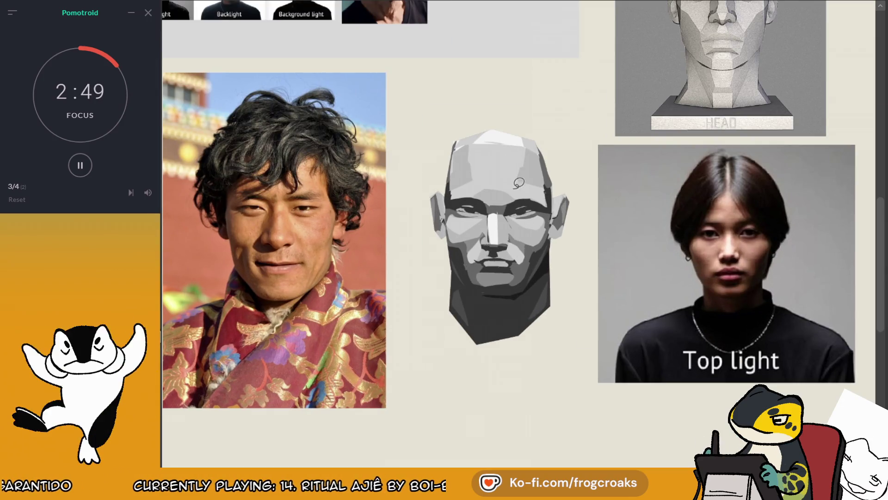
{"action": "scroll", "coordinate": [523, 231], "scroll_direction": "up", "scroll_amount": 2}
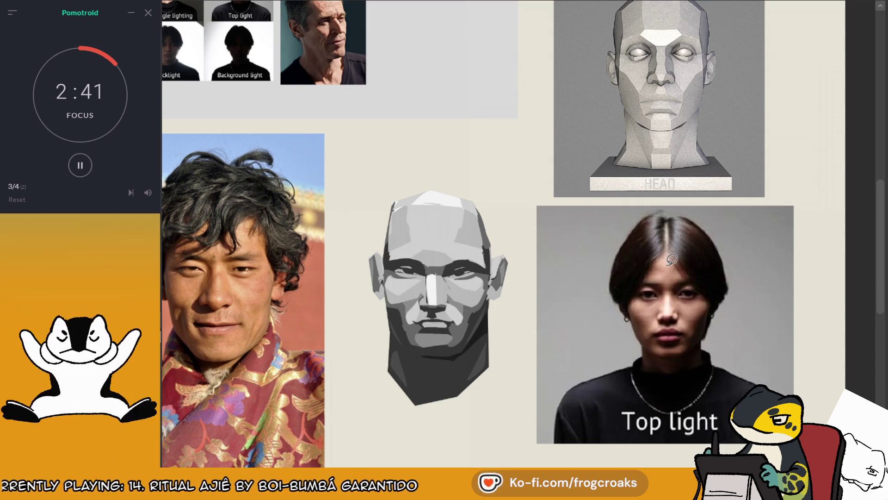
{"action": "scroll", "coordinate": [598, 230], "scroll_direction": "down", "scroll_amount": 5}
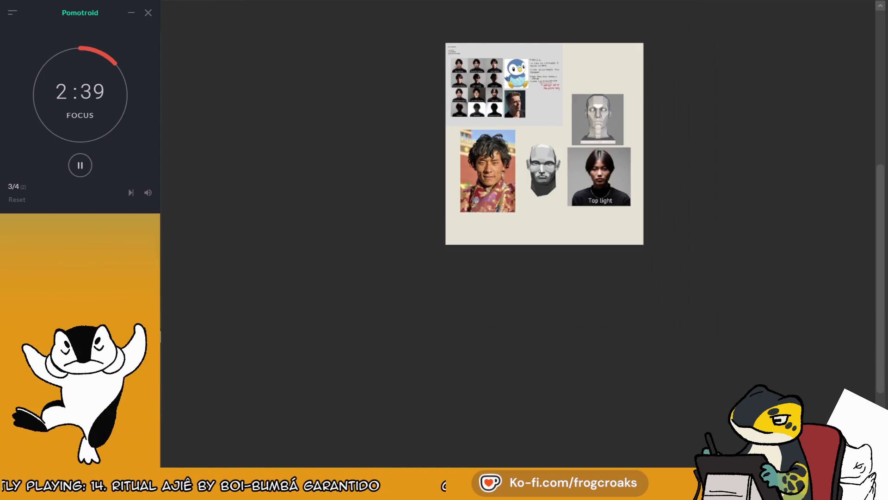
{"action": "scroll", "coordinate": [595, 173], "scroll_direction": "up", "scroll_amount": 4}
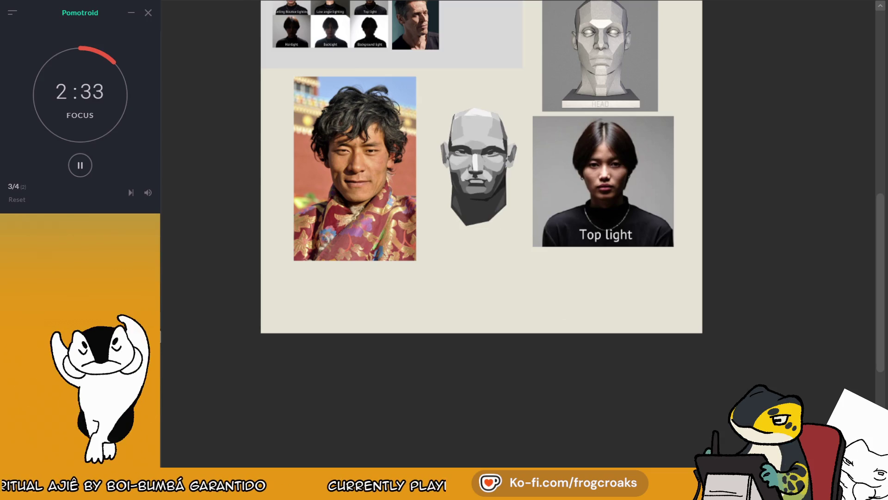
{"action": "scroll", "coordinate": [481, 98], "scroll_direction": "up", "scroll_amount": 3}
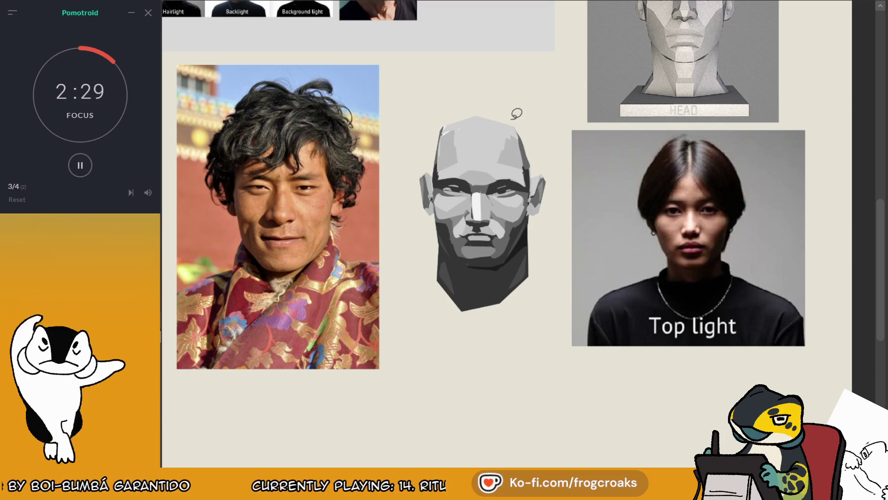
{"action": "left_click_drag", "start_coordinate": [511, 125], "coordinate": [465, 120]}
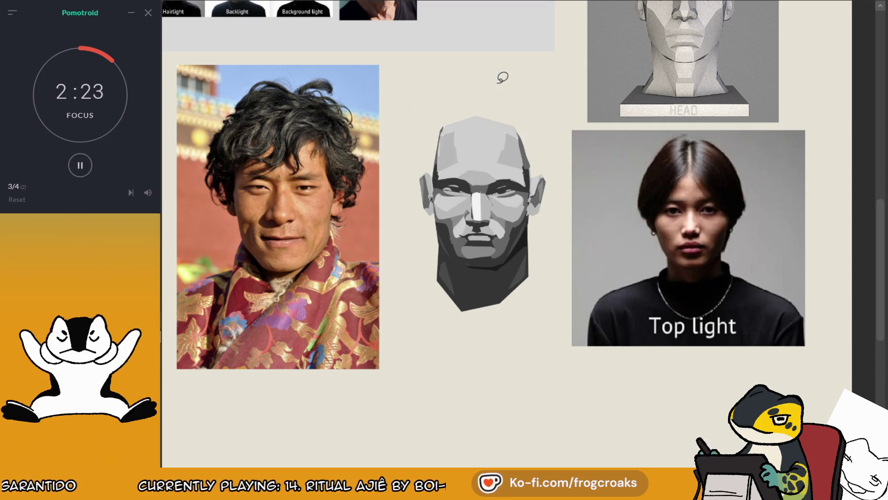
- Zoom in on the finished planar head study
{"action": "scroll", "coordinate": [493, 71], "scroll_direction": "down", "scroll_amount": 2}
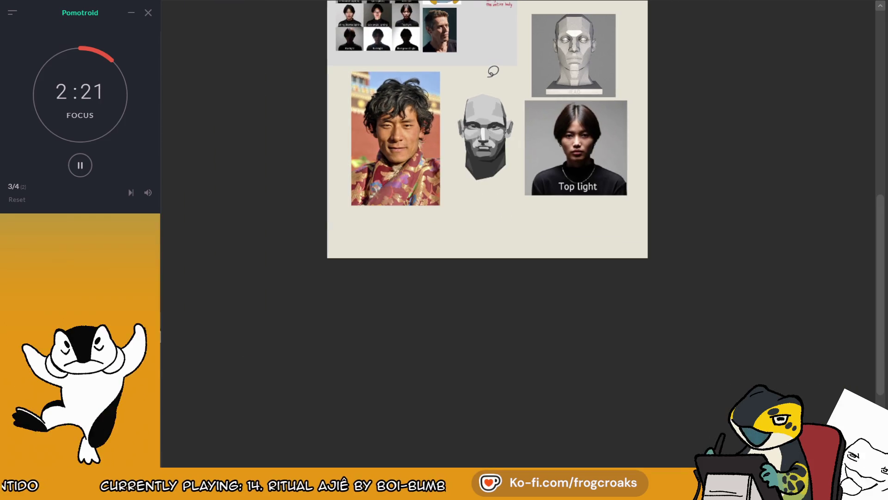
{"action": "scroll", "coordinate": [493, 71], "scroll_direction": "down", "scroll_amount": 1}
{"action": "scroll", "coordinate": [492, 71], "scroll_direction": "up", "scroll_amount": 3}
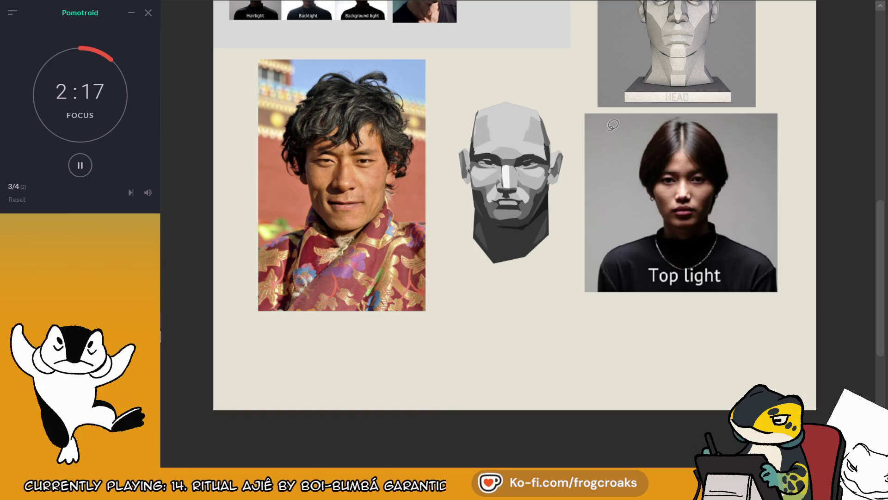
{"action": "scroll", "coordinate": [610, 122], "scroll_direction": "down", "scroll_amount": 3}
{"action": "scroll", "coordinate": [610, 123], "scroll_direction": "up", "scroll_amount": 3}
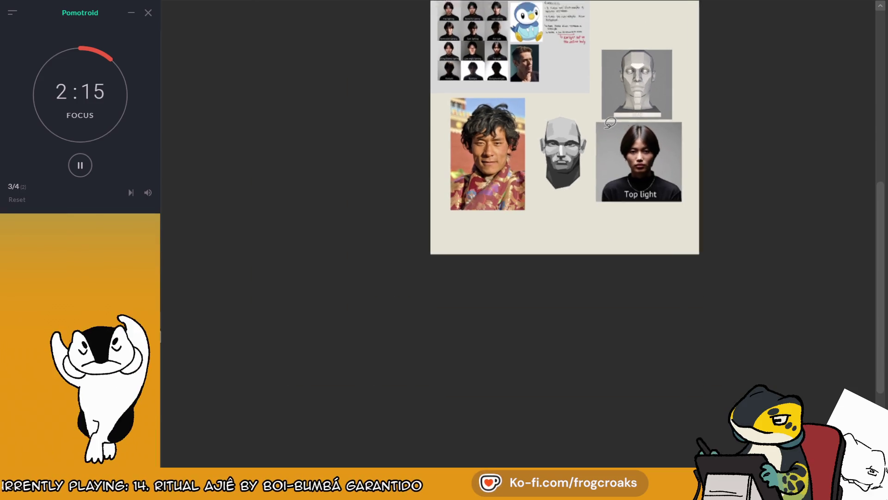
{"action": "scroll", "coordinate": [690, 123], "scroll_direction": "up", "scroll_amount": 3}
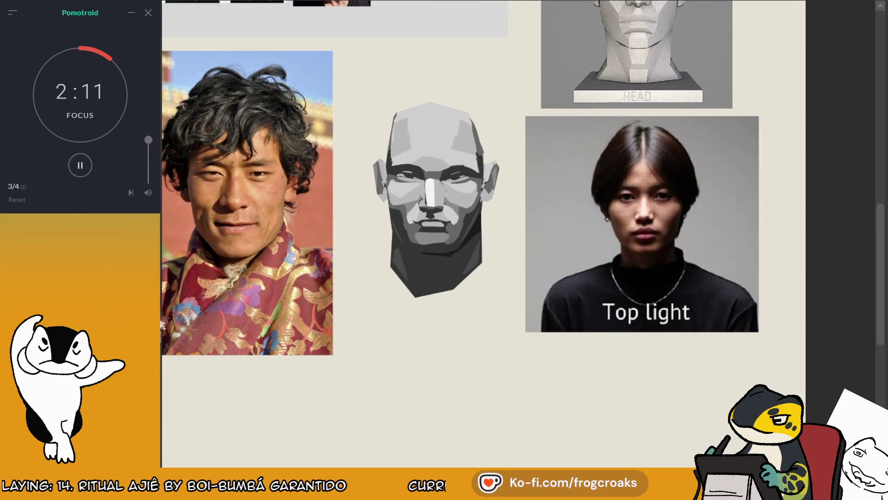
{"action": "scroll", "coordinate": [377, 326], "scroll_direction": "up", "scroll_amount": 2}
- Add the text label 'Luz de topo' and position it under the top-lit head
{"action": "left_click", "coordinate": [449, 307]}
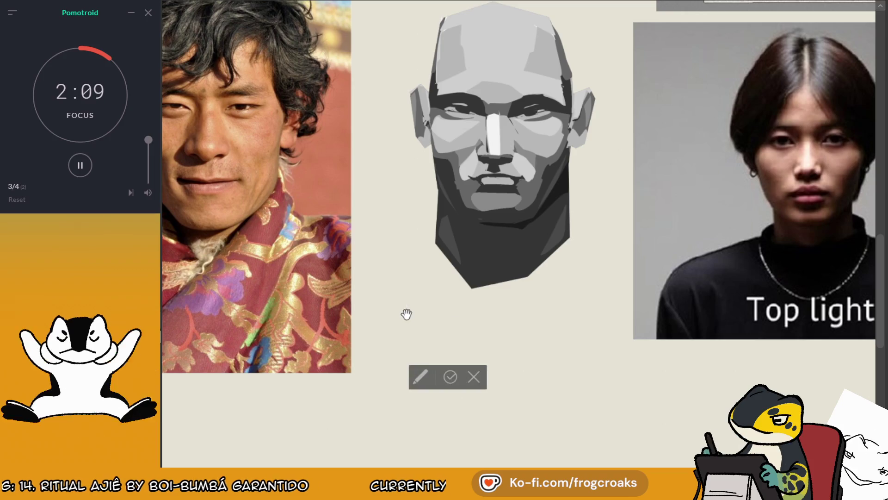
{"action": "type", "text": "Luz"}
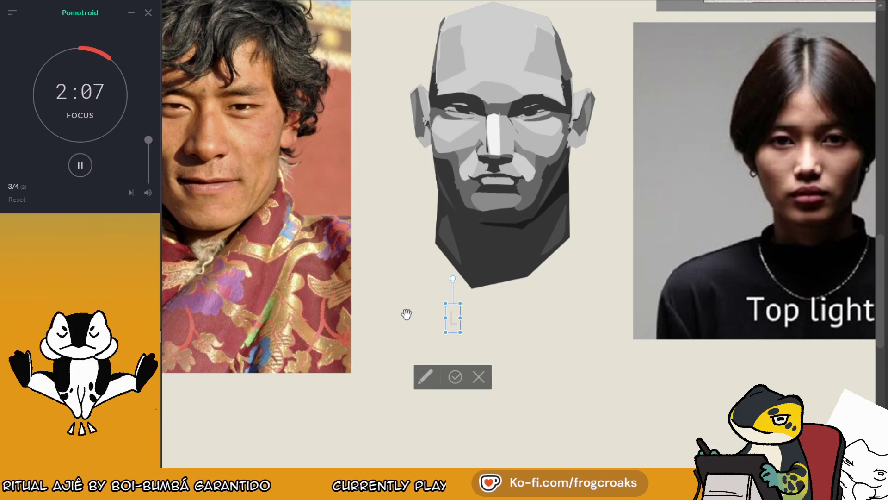
{"action": "key", "text": "BackSpace"}
{"action": "key", "text": "BackSpace"}
{"action": "key", "text": "BackSpace"}
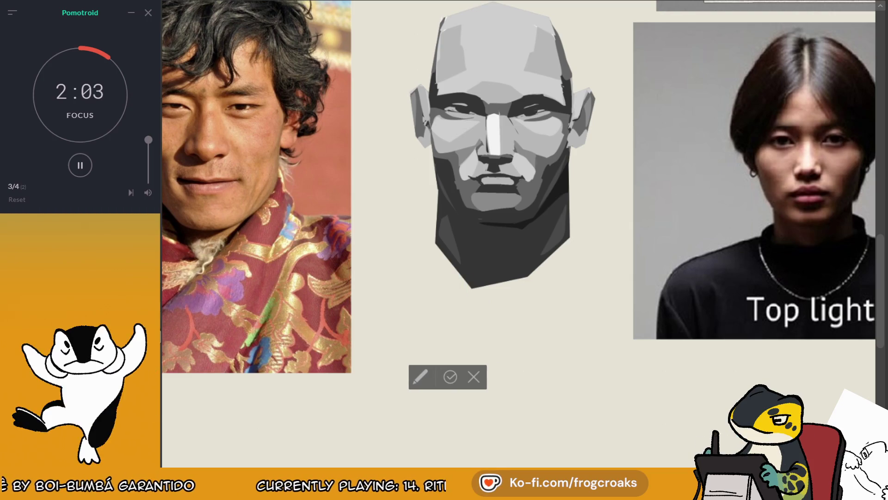
{"action": "type", "text": "Luz "}
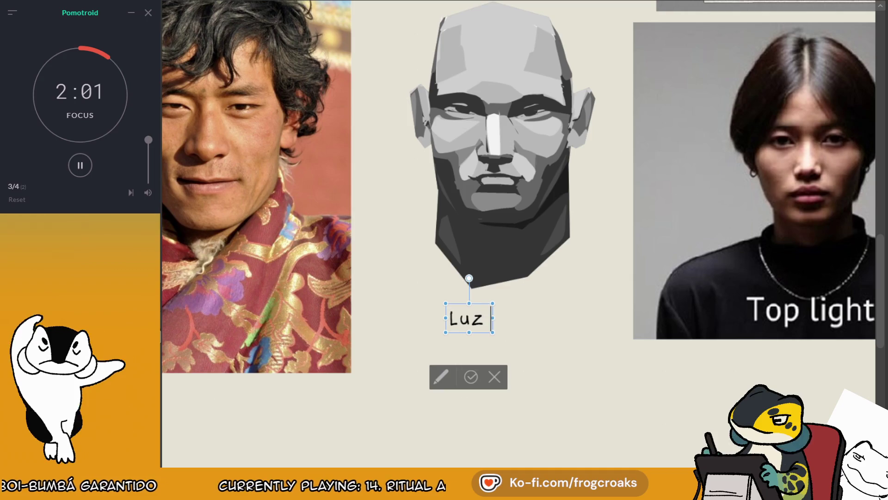
{"action": "type", "text": "de topo"}
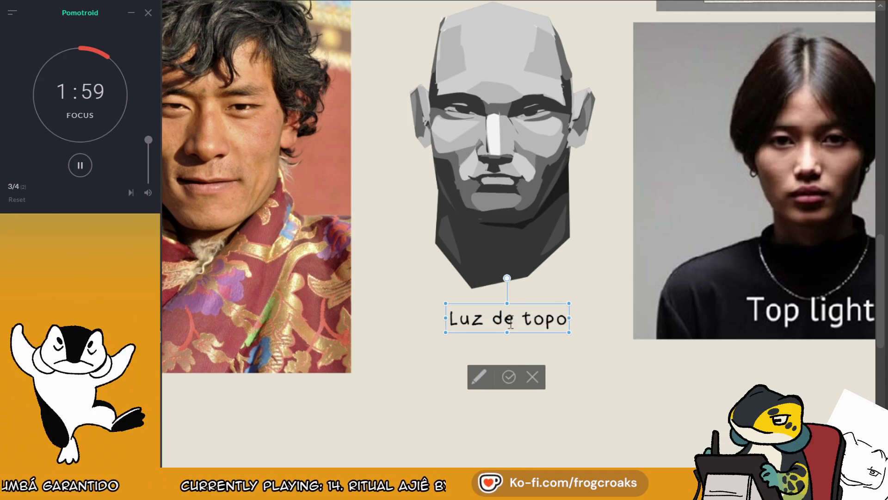
{"action": "left_click", "coordinate": [509, 376]}
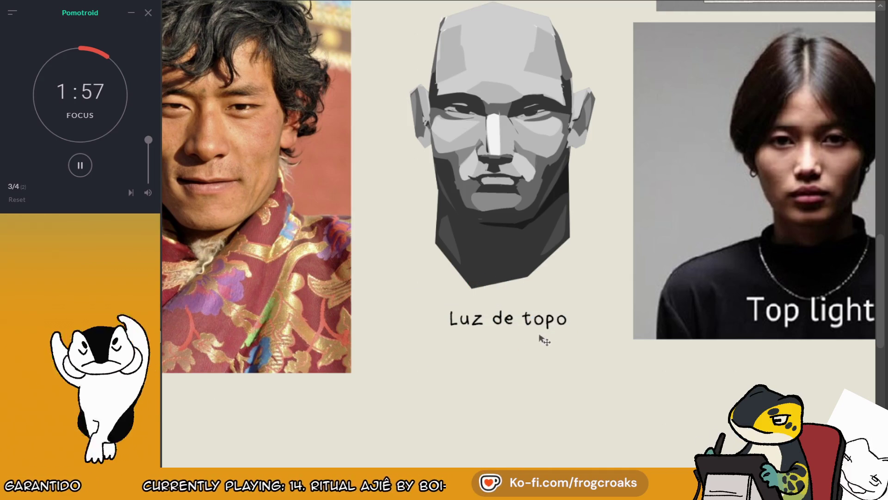
{"action": "left_click_drag", "start_coordinate": [542, 340], "coordinate": [520, 331]}
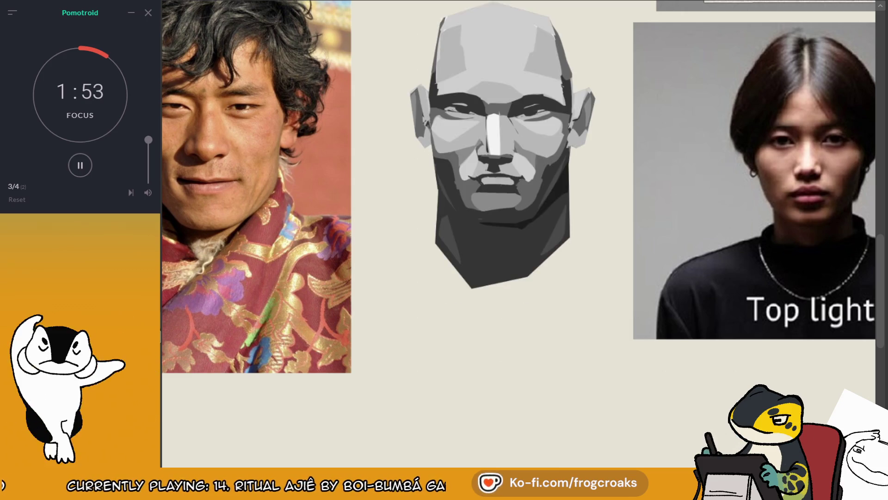
{"action": "mouse_move", "coordinate": [534, 308]}
{"action": "left_mouse_down"}
{"action": "mouse_move", "coordinate": [545, 311]}
{"action": "mouse_move", "coordinate": [534, 320]}
{"action": "left_mouse_up"}
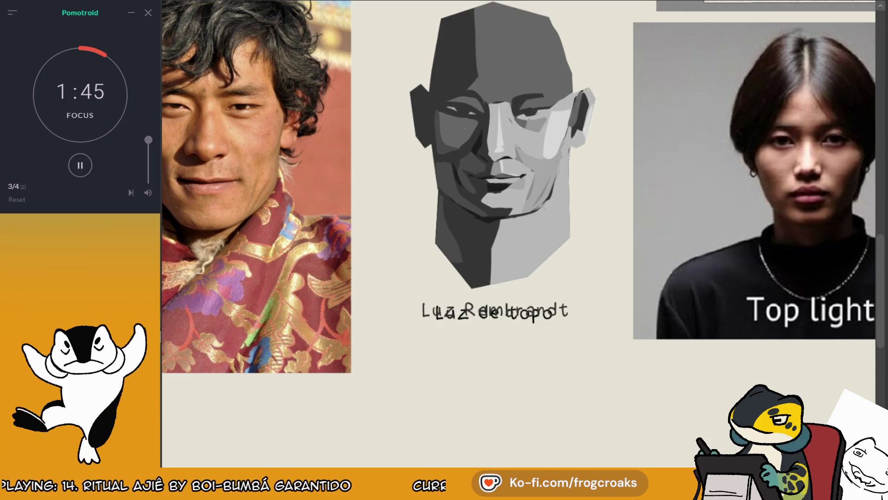
- Move the Luz Rembrandt head to the left of the top-lit head
{"action": "scroll", "coordinate": [336, 199], "scroll_direction": "down", "scroll_amount": 3}
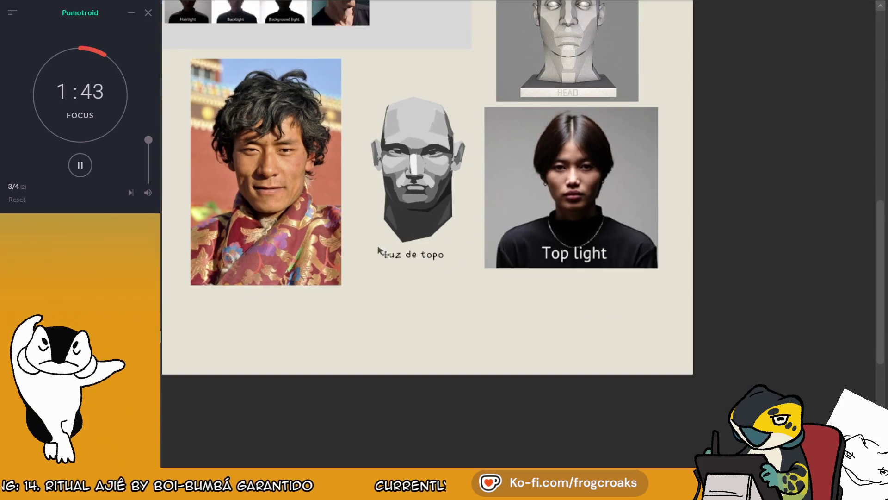
{"action": "scroll", "coordinate": [412, 180], "scroll_direction": "up", "scroll_amount": 1}
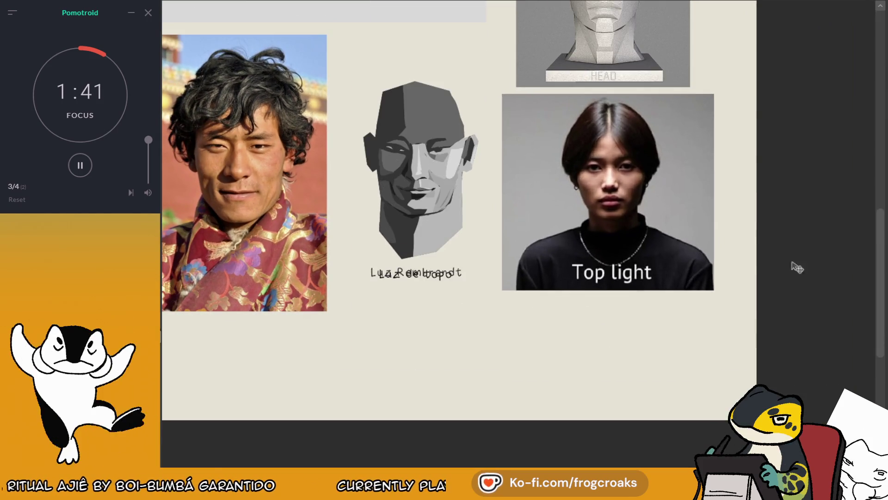
{"action": "left_click_drag", "start_coordinate": [449, 252], "coordinate": [343, 252]}
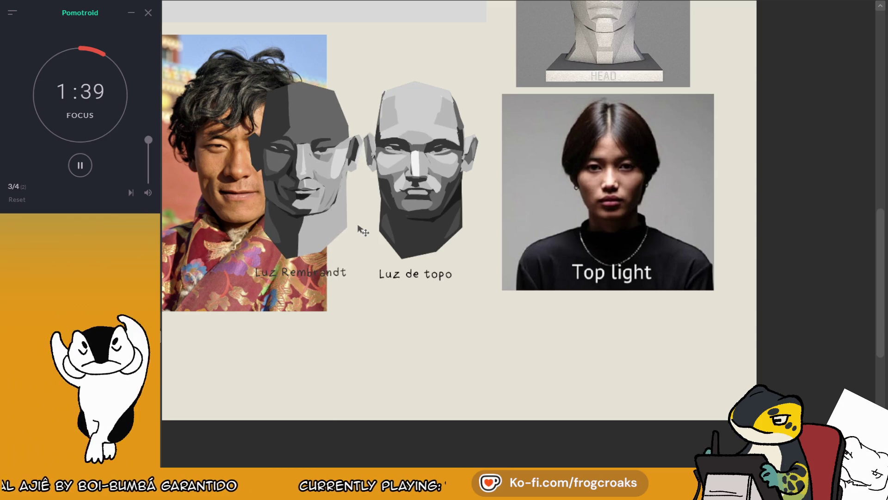
- Delete the curly-haired man's photo from the board
{"action": "scroll", "coordinate": [359, 227], "scroll_direction": "down", "scroll_amount": 2}
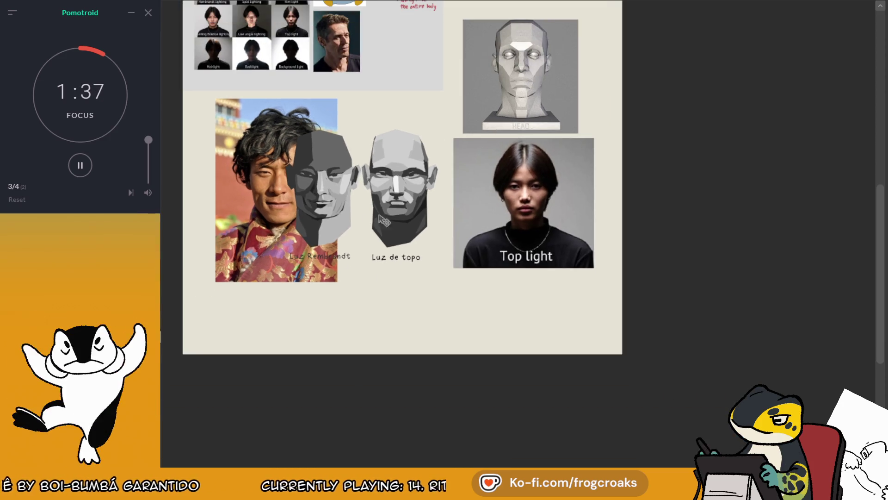
{"action": "scroll", "coordinate": [384, 222], "scroll_direction": "up", "scroll_amount": 2}
{"action": "scroll", "coordinate": [385, 233], "scroll_direction": "down", "scroll_amount": 4}
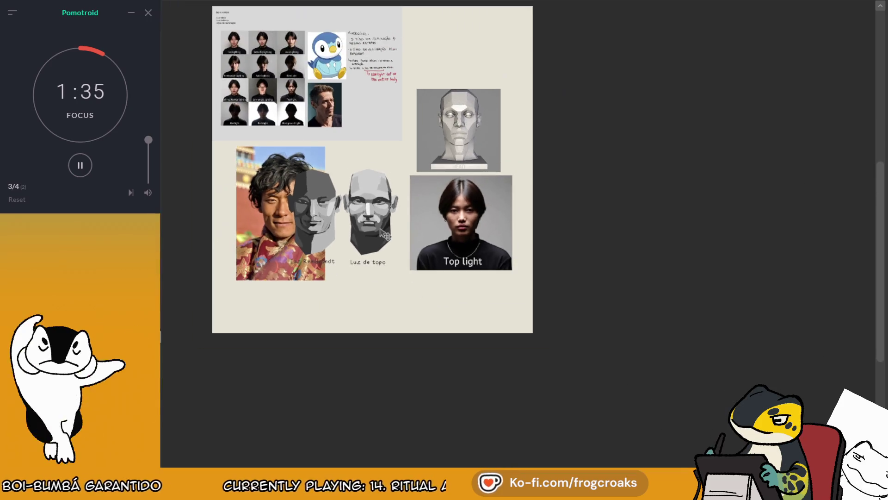
{"action": "scroll", "coordinate": [335, 228], "scroll_direction": "up", "scroll_amount": 3}
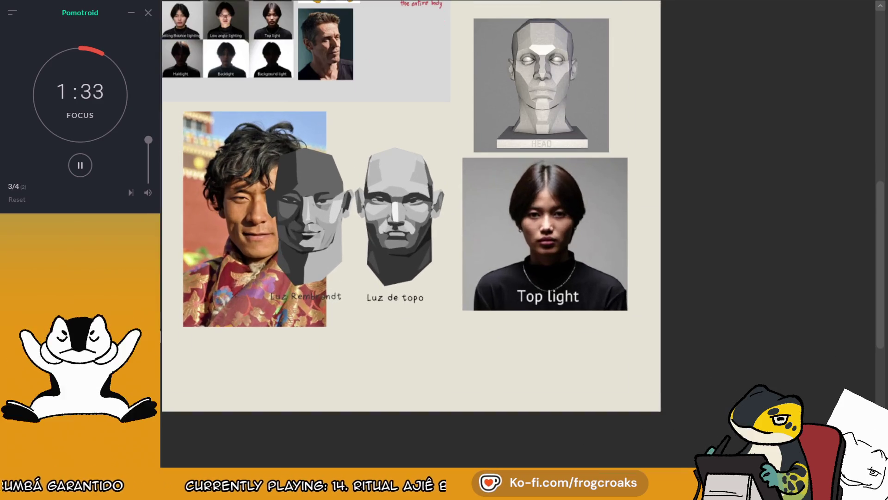
{"action": "key", "text": "Delete"}
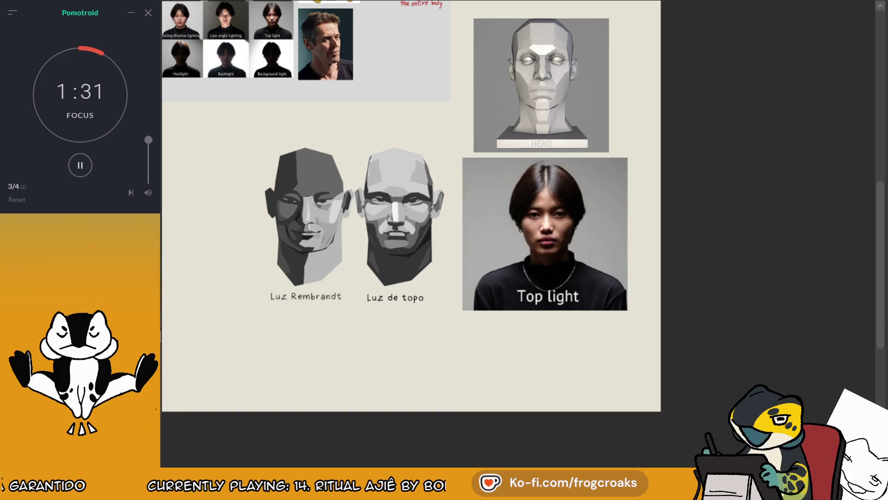
{"action": "scroll", "coordinate": [382, 193], "scroll_direction": "up", "scroll_amount": 1}
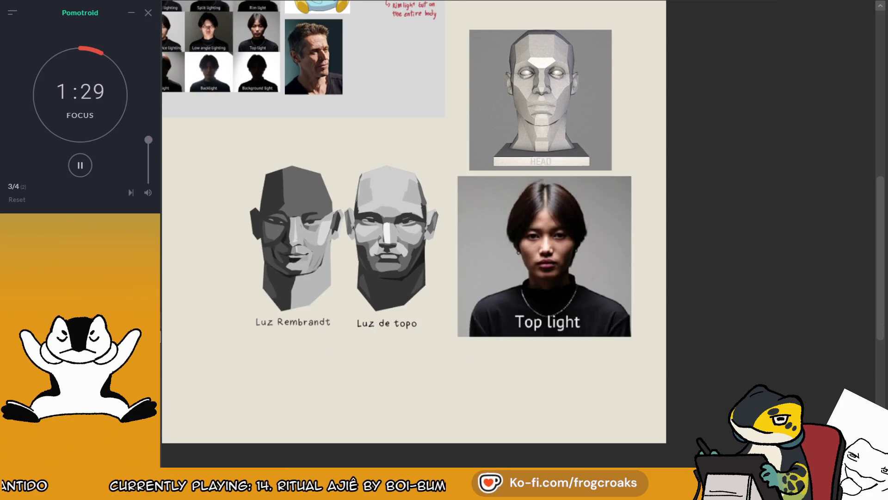
{"action": "scroll", "coordinate": [175, 272], "scroll_direction": "up", "scroll_amount": 1}
{"action": "scroll", "coordinate": [175, 271], "scroll_direction": "up", "scroll_amount": 1}
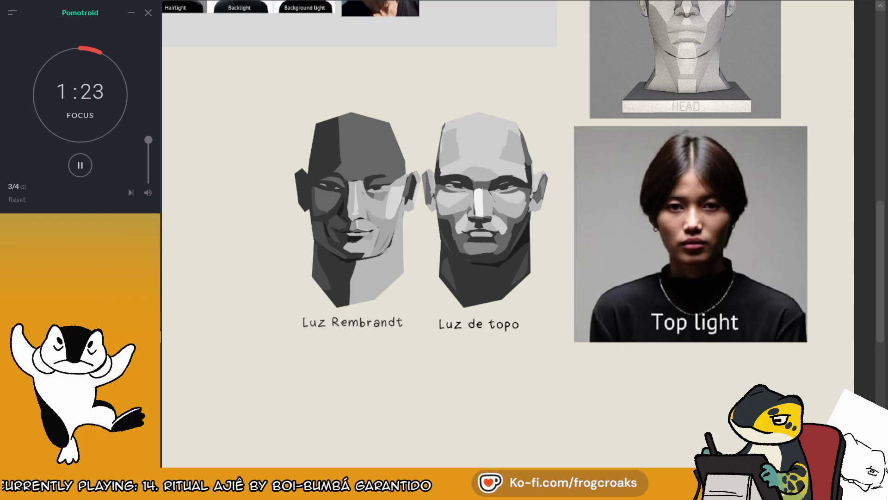
{"action": "mouse_move", "coordinate": [410, 306]}
{"action": "left_mouse_down"}
{"action": "mouse_move", "coordinate": [353, 309]}
{"action": "mouse_move", "coordinate": [422, 338]}
{"action": "left_mouse_up"}
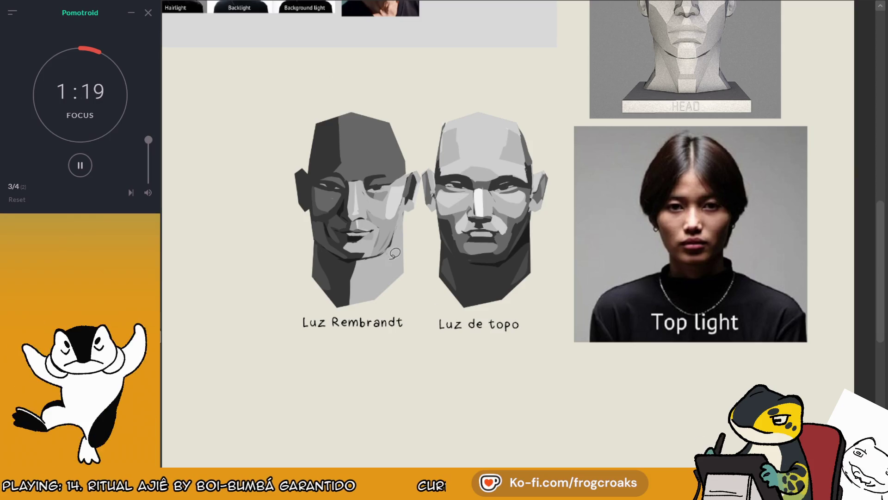
{"action": "scroll", "coordinate": [394, 253], "scroll_direction": "down", "scroll_amount": 3}
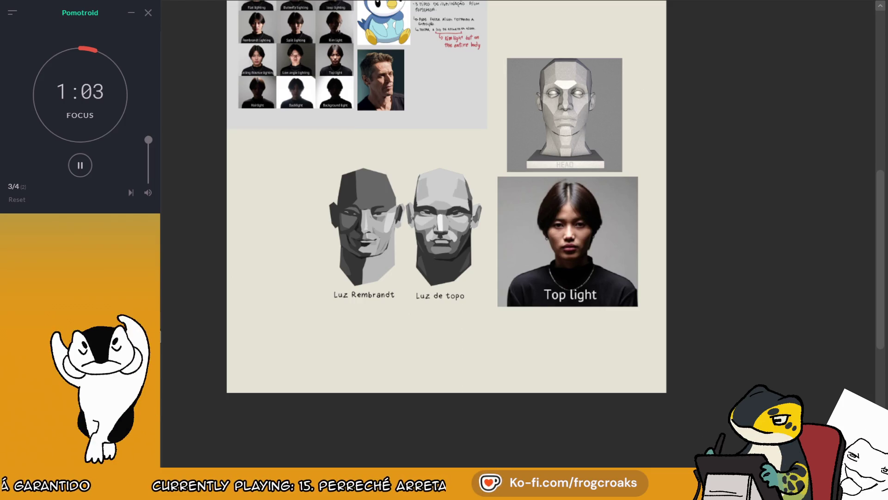
{"action": "scroll", "coordinate": [446, 197], "scroll_direction": "down", "scroll_amount": 2}
{"action": "scroll", "coordinate": [571, 250], "scroll_direction": "up", "scroll_amount": 3}
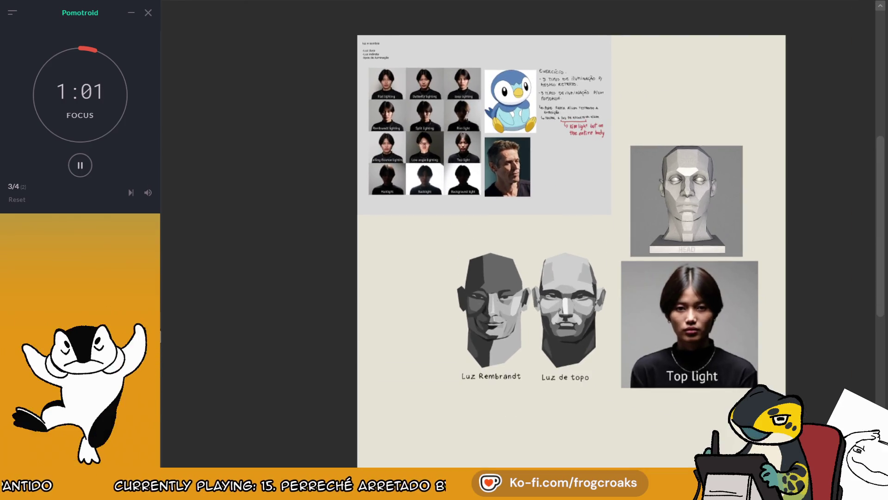
{"action": "scroll", "coordinate": [601, 231], "scroll_direction": "up", "scroll_amount": 2}
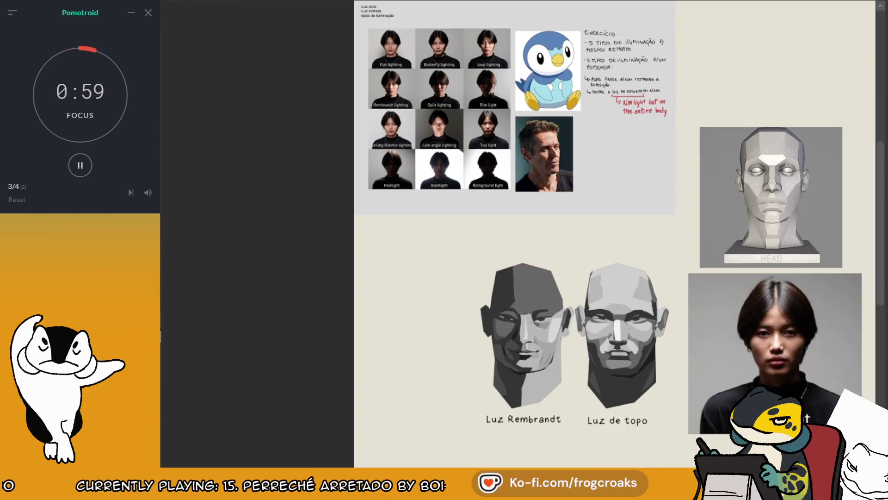
{"action": "scroll", "coordinate": [509, 97], "scroll_direction": "up", "scroll_amount": 2}
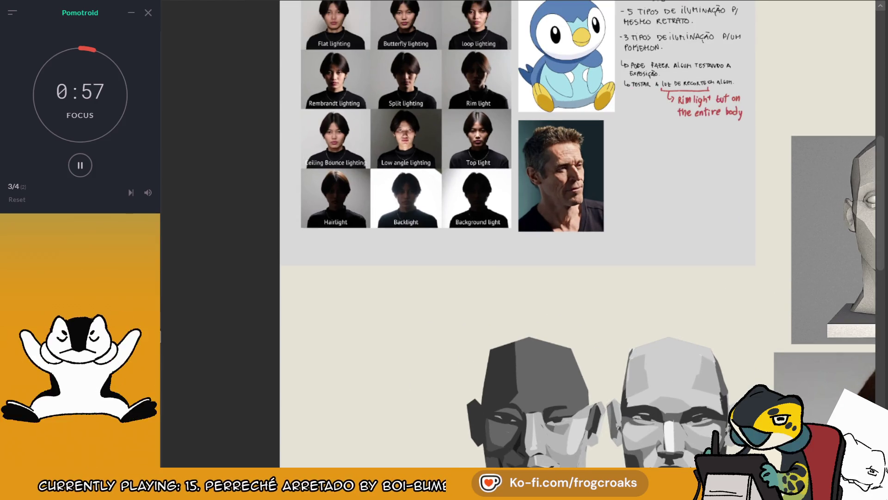
{"action": "scroll", "coordinate": [315, 96], "scroll_direction": "down", "scroll_amount": 1}
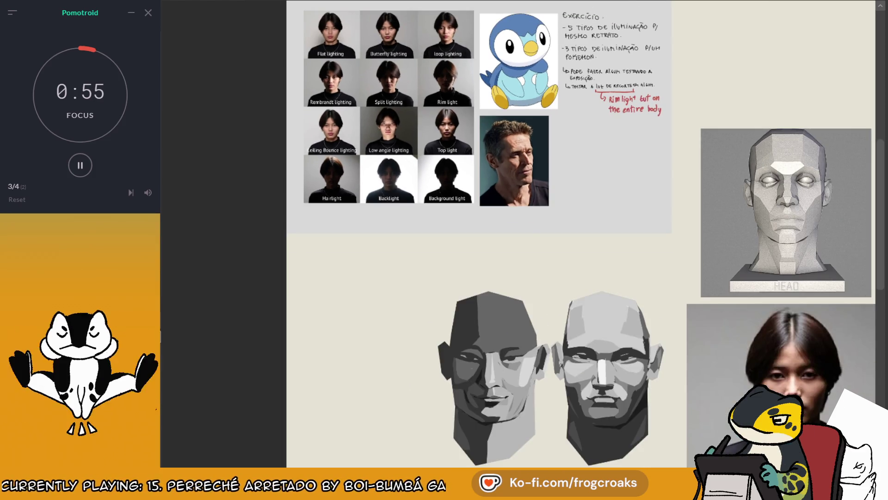
{"action": "scroll", "coordinate": [440, 19], "scroll_direction": "up", "scroll_amount": 3}
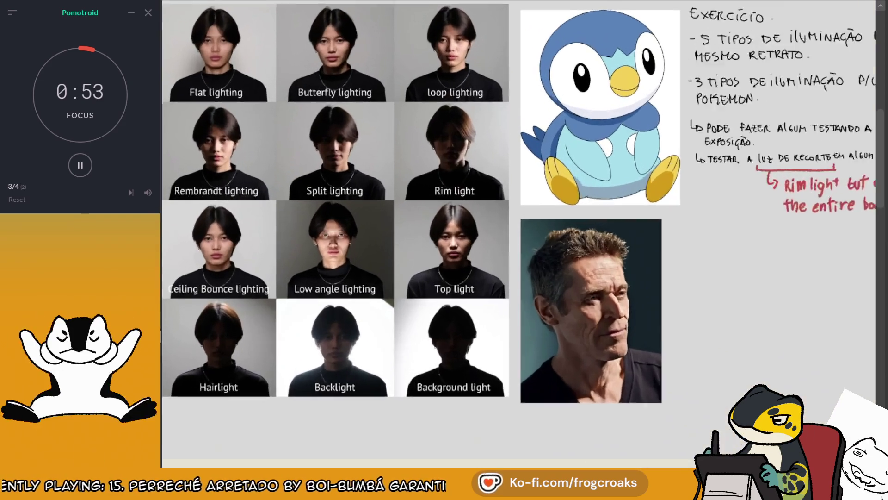
{"action": "scroll", "coordinate": [443, 304], "scroll_direction": "down", "scroll_amount": 1}
{"action": "scroll", "coordinate": [454, 192], "scroll_direction": "up", "scroll_amount": 2}
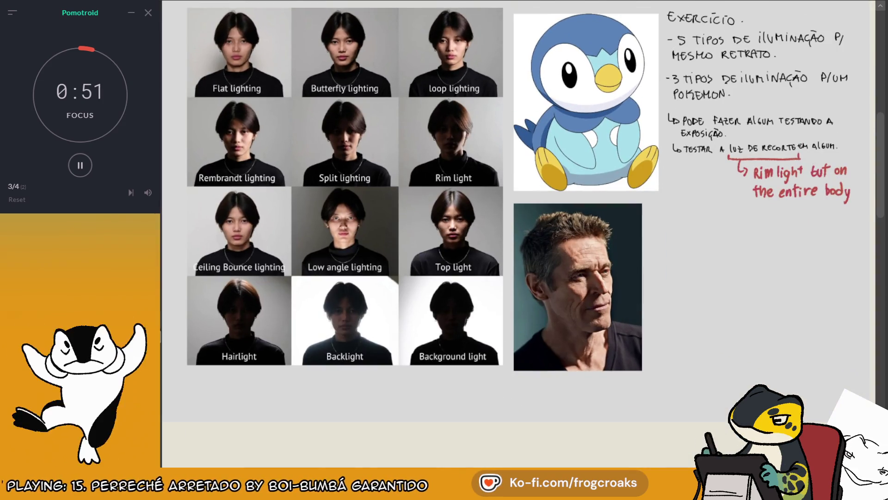
{"action": "scroll", "coordinate": [453, 24], "scroll_direction": "down", "scroll_amount": 1}
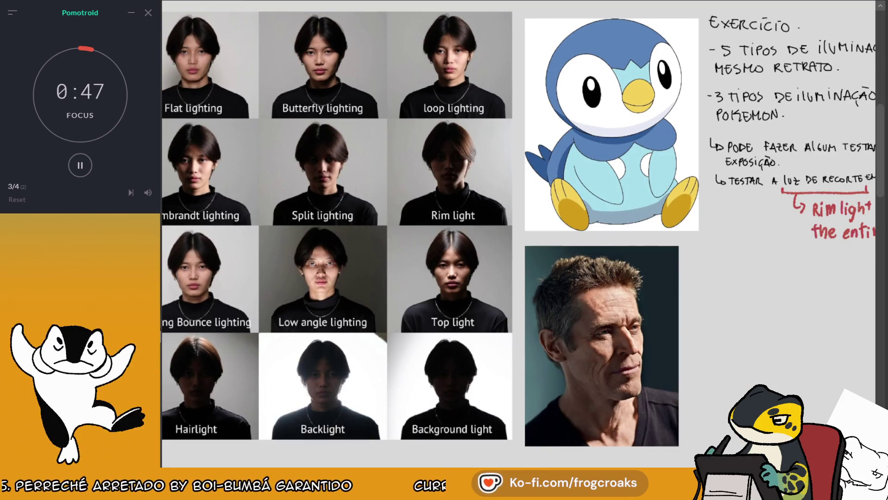
{"action": "scroll", "coordinate": [578, 82], "scroll_direction": "down", "scroll_amount": 3}
{"action": "scroll", "coordinate": [490, 70], "scroll_direction": "up", "scroll_amount": 4}
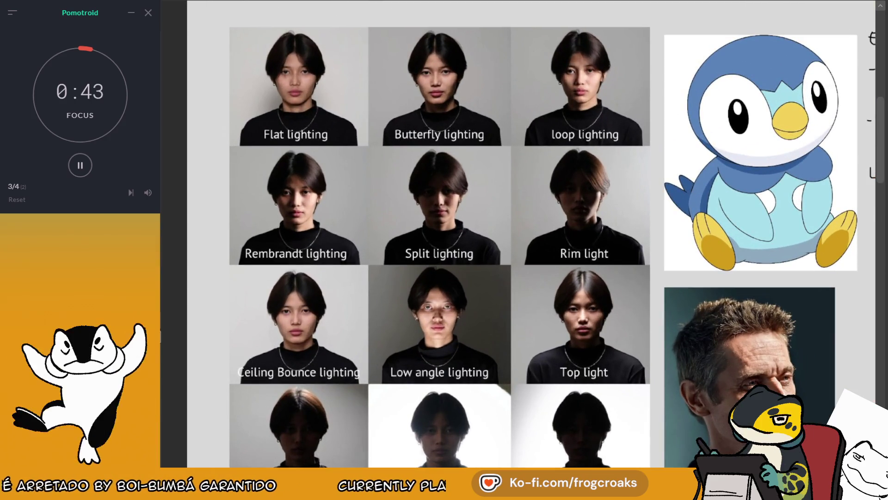
{"action": "scroll", "coordinate": [404, 46], "scroll_direction": "down", "scroll_amount": 1}
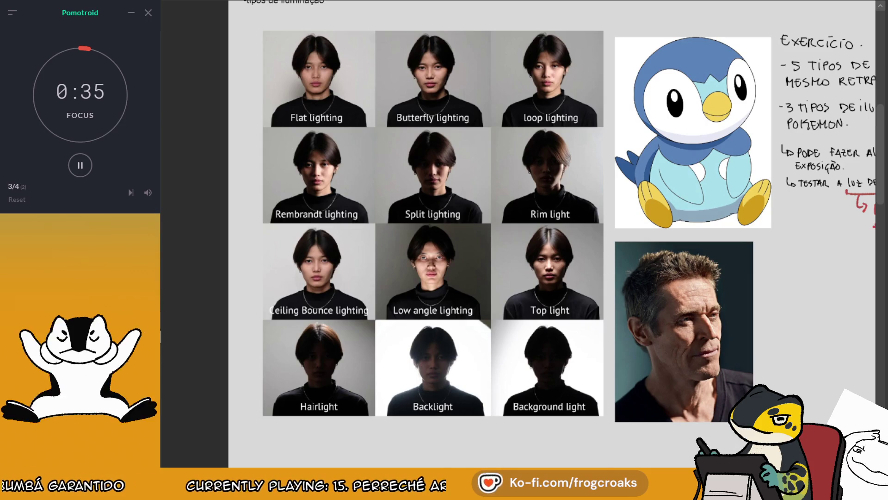
{"action": "scroll", "coordinate": [400, 12], "scroll_direction": "up", "scroll_amount": 2}
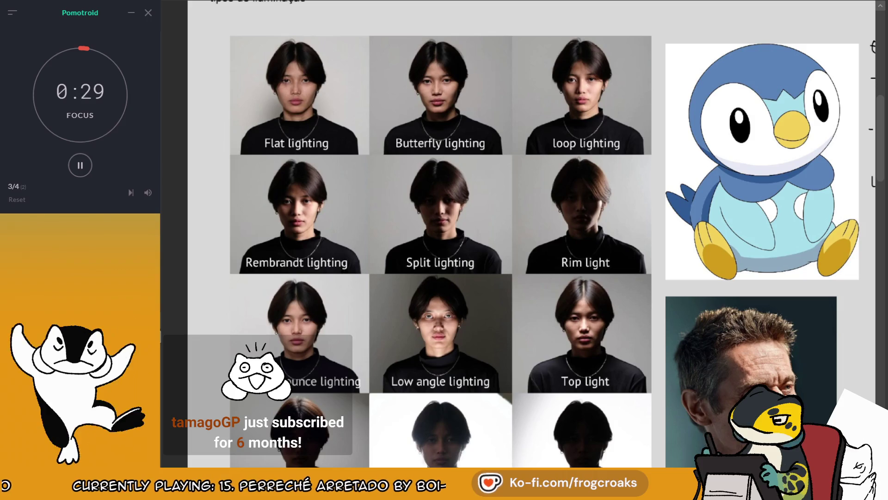
{"action": "scroll", "coordinate": [456, 73], "scroll_direction": "down", "scroll_amount": 5}
{"action": "scroll", "coordinate": [633, 342], "scroll_direction": "up", "scroll_amount": 5}
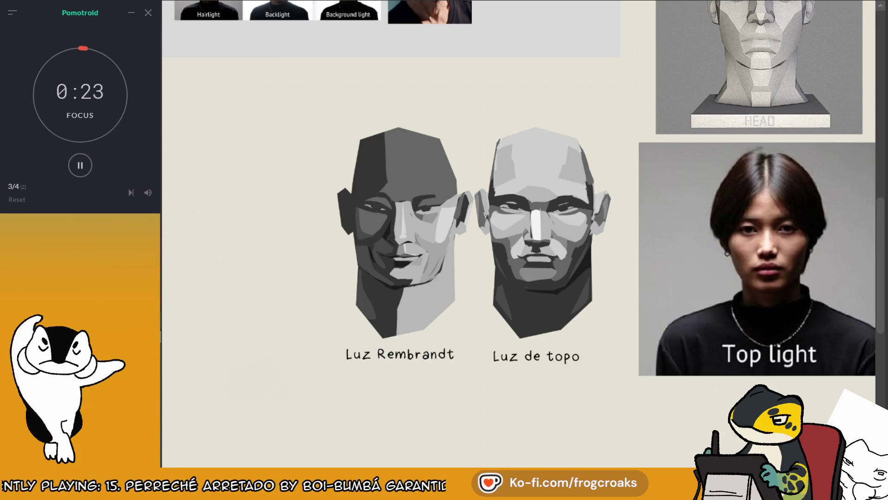
{"action": "scroll", "coordinate": [615, 278], "scroll_direction": "down", "scroll_amount": 1}
{"action": "scroll", "coordinate": [637, 426], "scroll_direction": "down", "scroll_amount": 3}
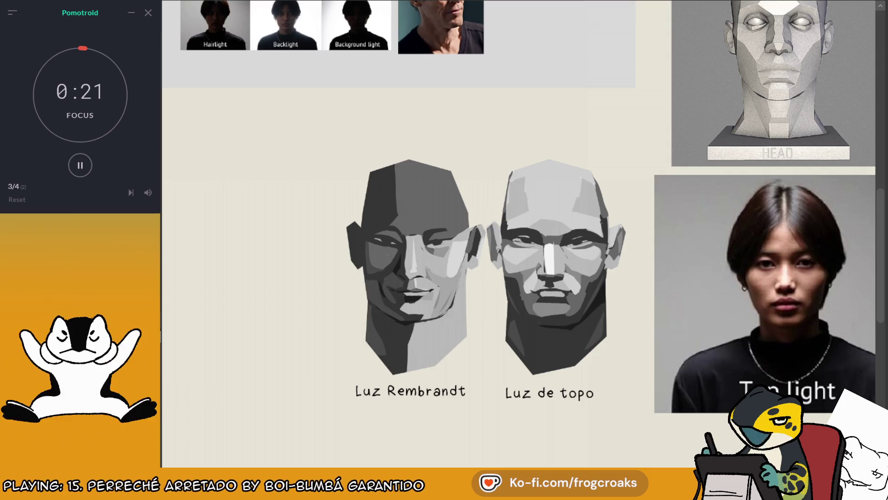
{"action": "scroll", "coordinate": [579, 231], "scroll_direction": "down", "scroll_amount": 1}
{"action": "scroll", "coordinate": [463, 185], "scroll_direction": "up", "scroll_amount": 3}
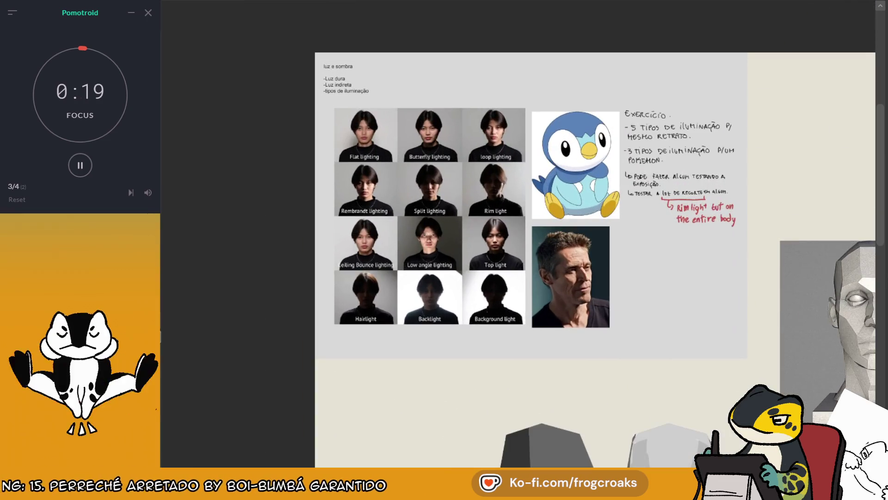
{"action": "scroll", "coordinate": [462, 185], "scroll_direction": "up", "scroll_amount": 2}
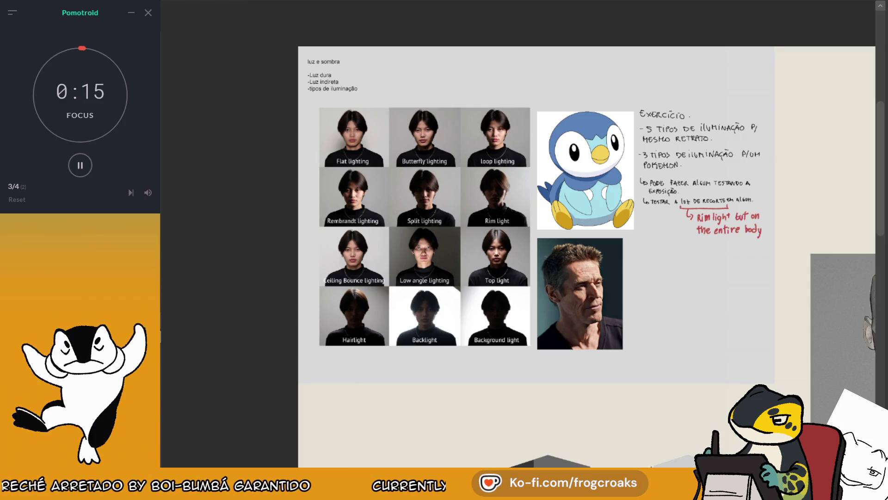
{"action": "scroll", "coordinate": [422, 162], "scroll_direction": "up", "scroll_amount": 1}
{"action": "scroll", "coordinate": [423, 163], "scroll_direction": "up", "scroll_amount": 3}
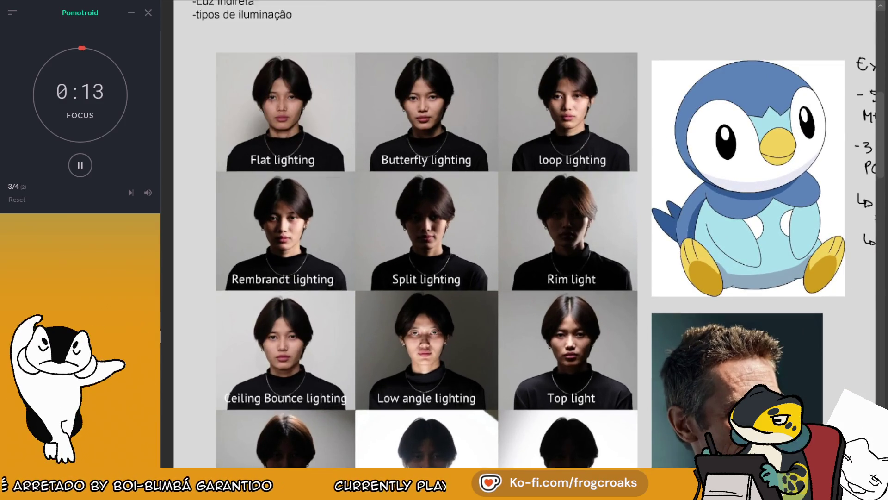
{"action": "scroll", "coordinate": [371, 181], "scroll_direction": "down", "scroll_amount": 6}
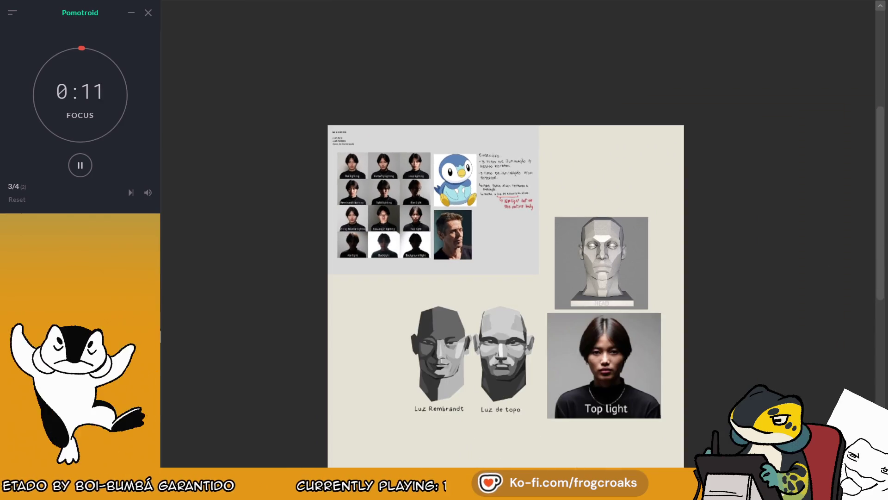
{"action": "scroll", "coordinate": [366, 212], "scroll_direction": "up", "scroll_amount": 5}
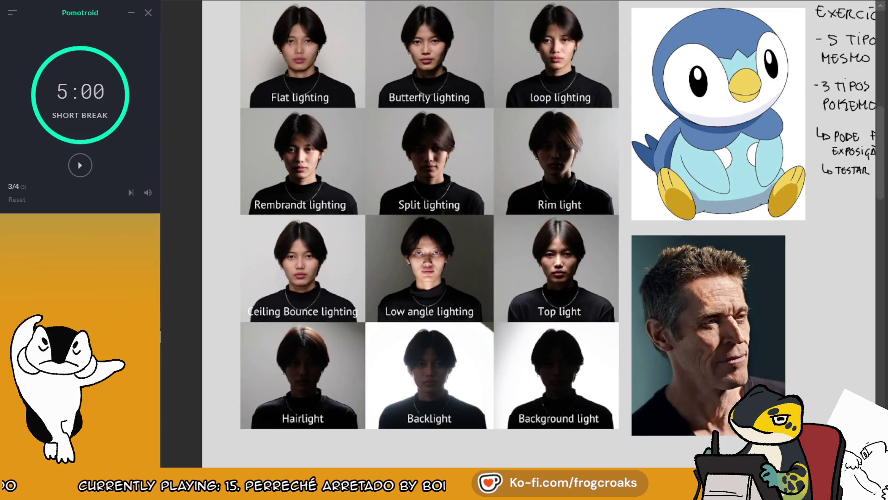
{"action": "mouse_move", "coordinate": [148, 192]}
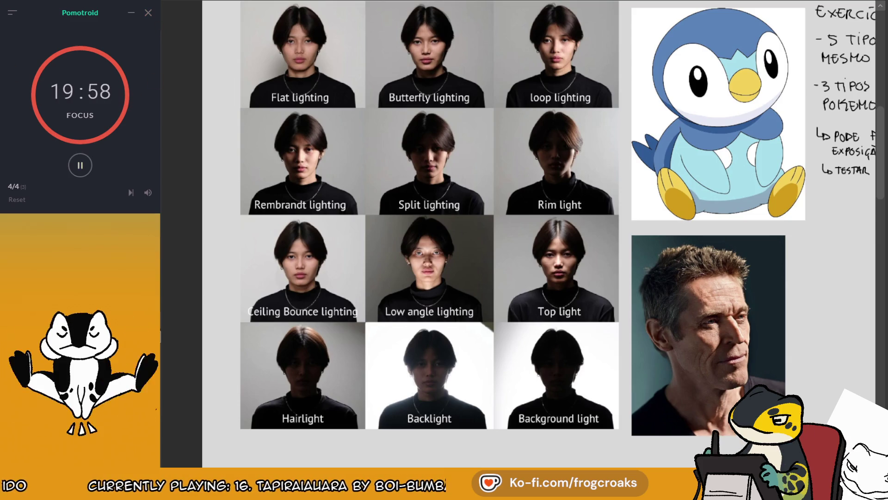
- Pause the focus timer, remove the Top light portrait, and paste the new reference photo
{"action": "left_click", "coordinate": [86, 163]}
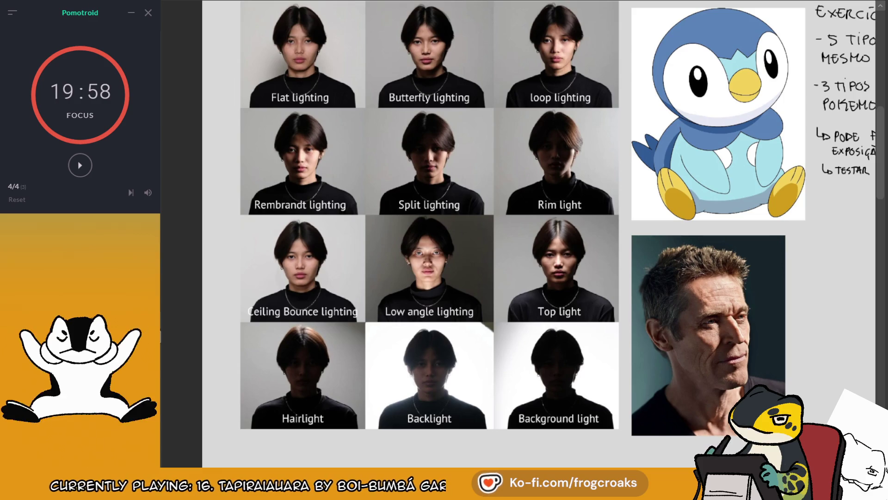
{"action": "scroll", "coordinate": [477, 101], "scroll_direction": "down", "scroll_amount": 2}
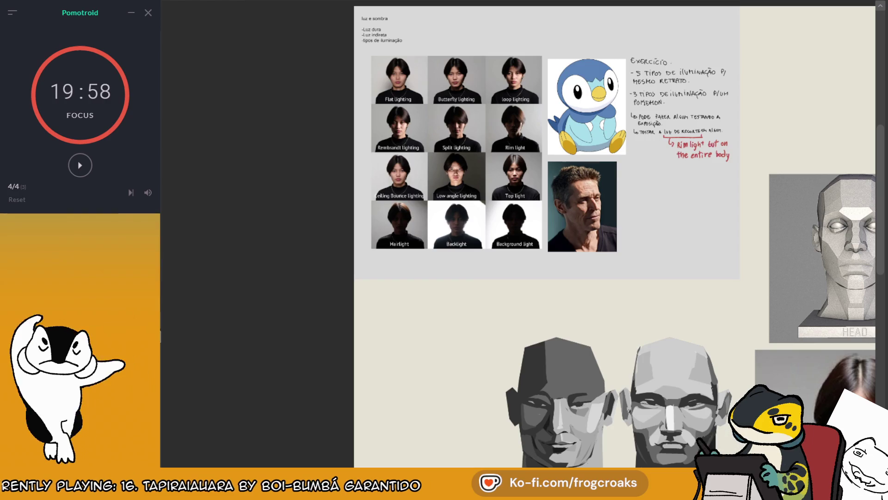
{"action": "scroll", "coordinate": [477, 100], "scroll_direction": "down", "scroll_amount": 2}
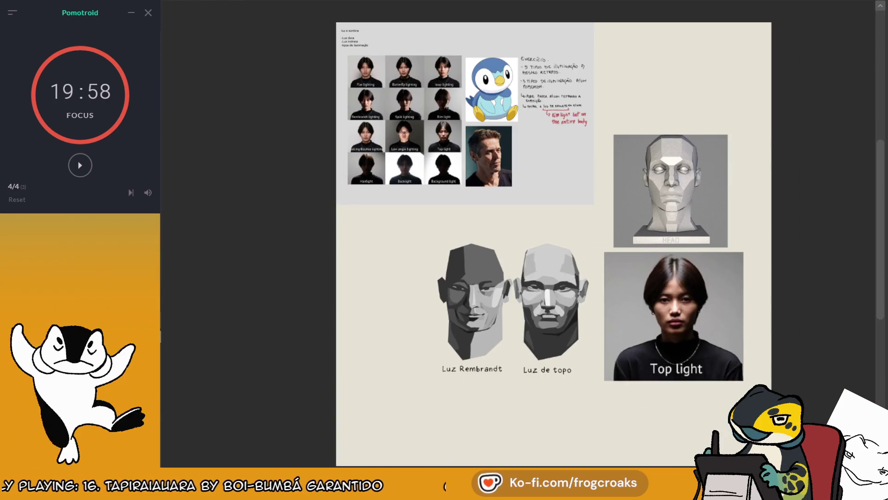
{"action": "key", "text": "ctrl+z"}
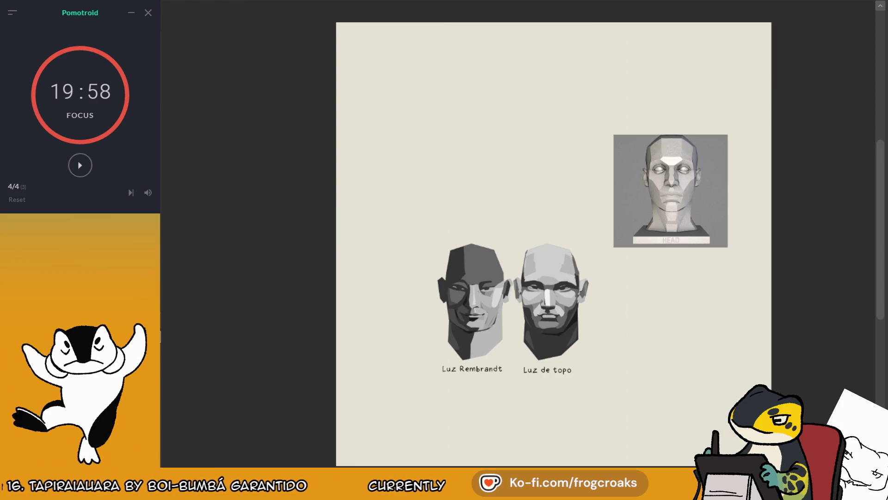
{"action": "key", "text": "ctrl+v"}
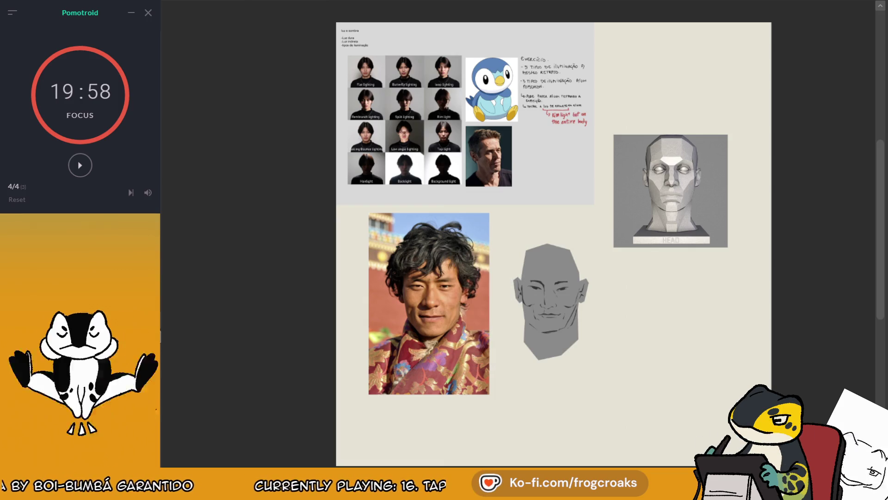
- Delete the Luz Rembrandt and Luz de topo shaded heads with their labels
{"action": "scroll", "coordinate": [525, 327], "scroll_direction": "up", "scroll_amount": 2}
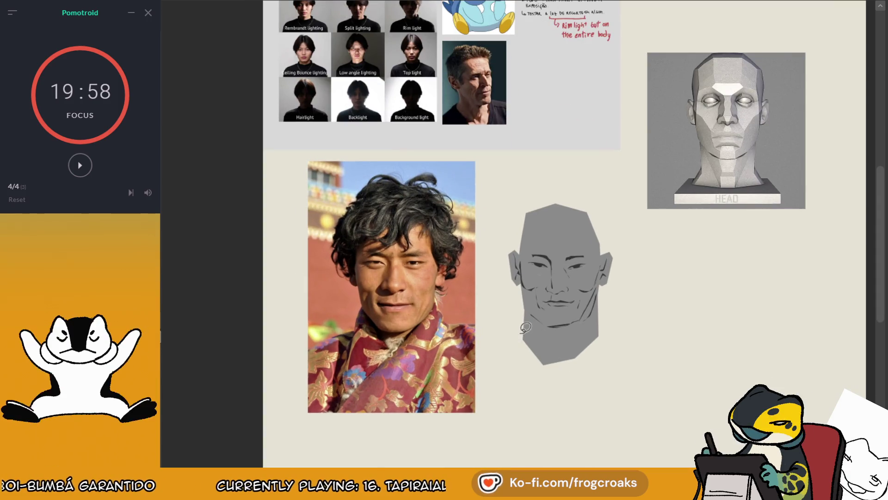
{"action": "scroll", "coordinate": [536, 238], "scroll_direction": "down", "scroll_amount": 2}
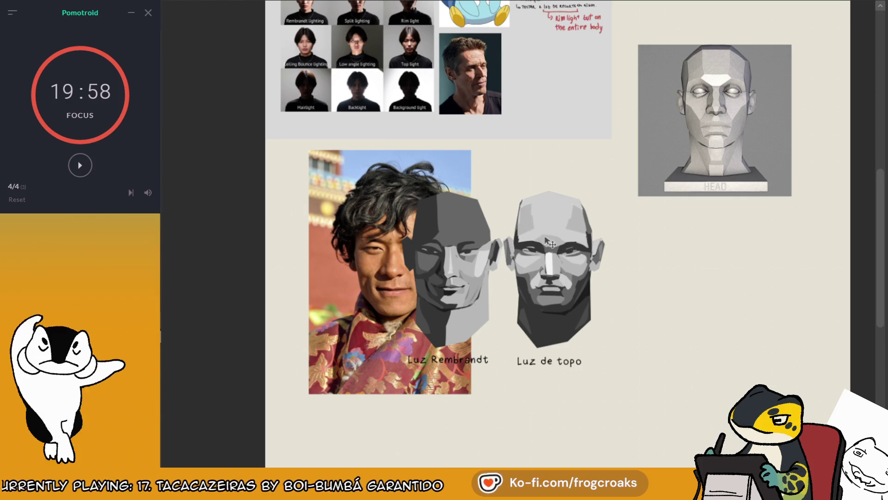
{"action": "left_click_drag", "start_coordinate": [549, 240], "coordinate": [656, 239]}
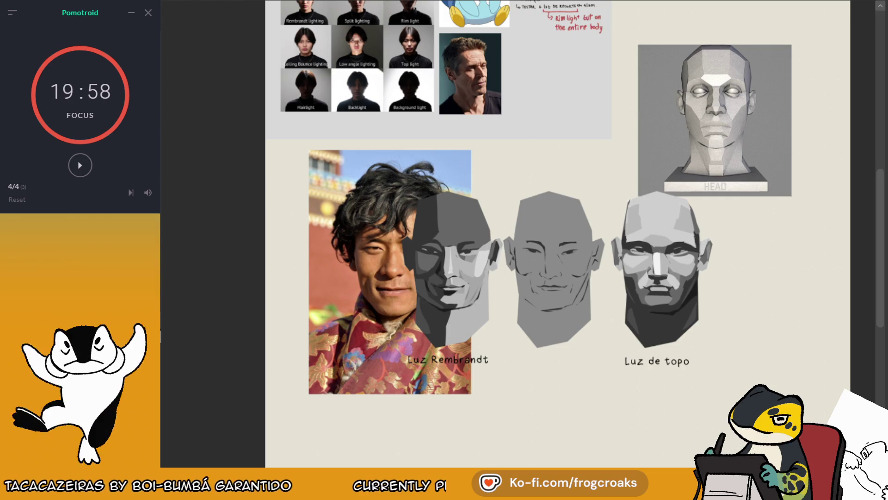
{"action": "left_click_drag", "start_coordinate": [666, 296], "coordinate": [668, 296]}
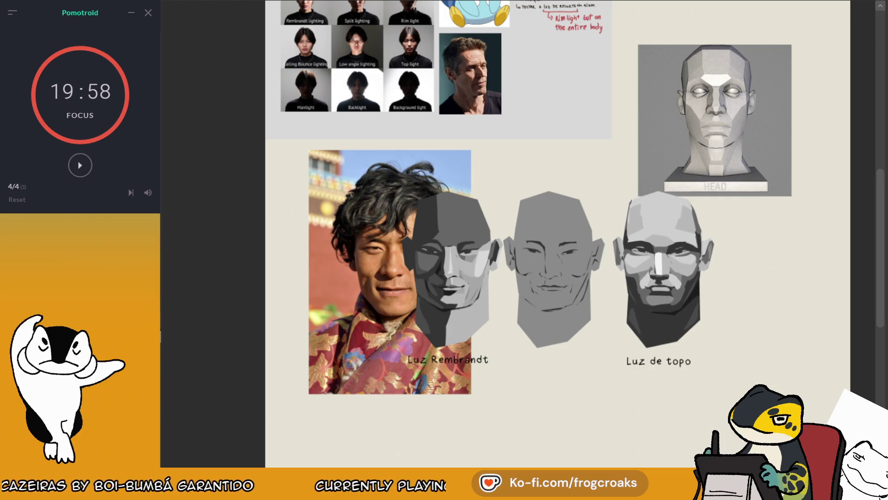
{"action": "key", "text": "Delete"}
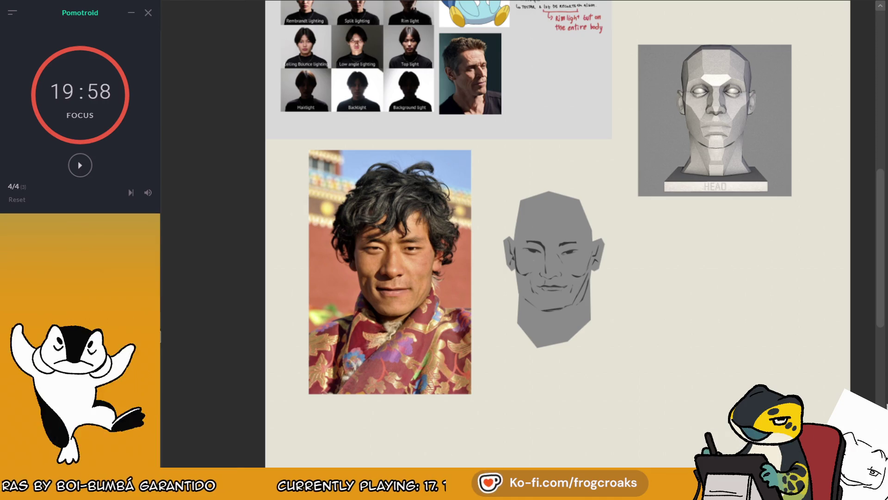
{"action": "scroll", "coordinate": [429, 214], "scroll_direction": "down", "scroll_amount": 2}
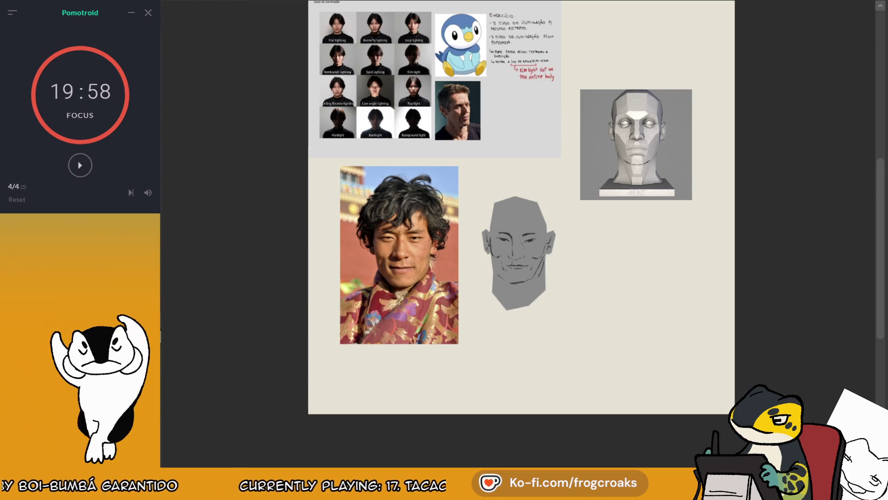
- Copy the Butterfly lighting photo from the grid and paste it below the 3D head model
{"action": "scroll", "coordinate": [379, 109], "scroll_direction": "up", "scroll_amount": 7}
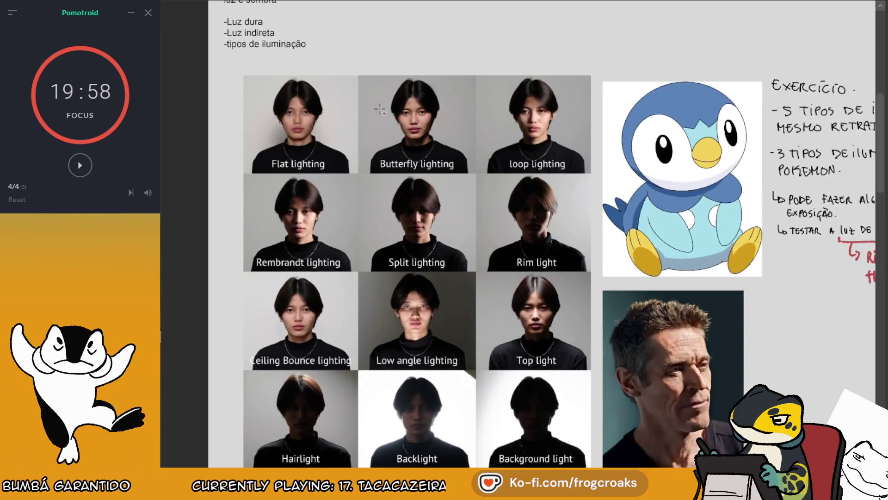
{"action": "scroll", "coordinate": [380, 109], "scroll_direction": "up", "scroll_amount": 1}
{"action": "left_click_drag", "start_coordinate": [341, 69], "coordinate": [484, 192]}
{"action": "scroll", "coordinate": [426, 167], "scroll_direction": "down", "scroll_amount": 2}
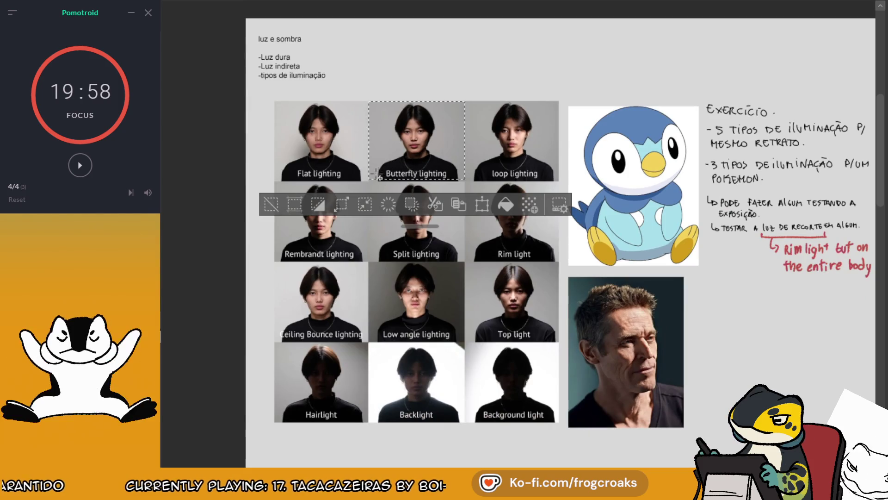
{"action": "left_click", "coordinate": [271, 203]}
{"action": "scroll", "coordinate": [217, 85], "scroll_direction": "down", "scroll_amount": 2}
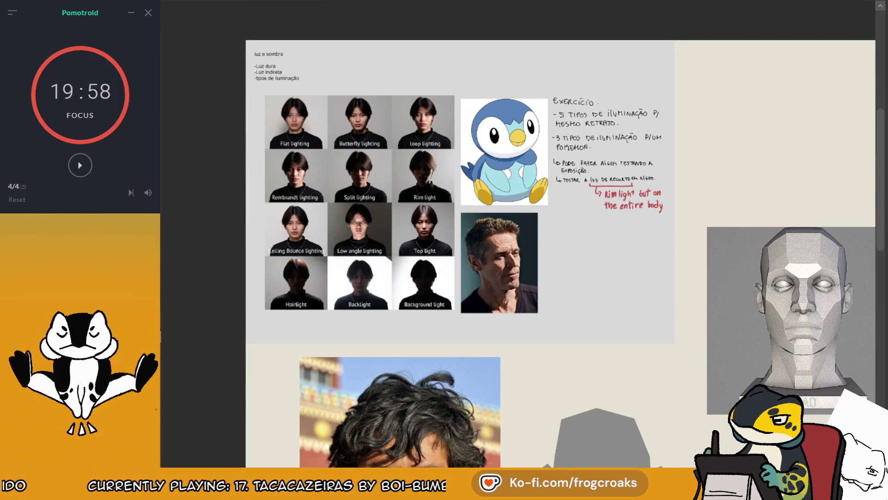
{"action": "scroll", "coordinate": [502, 130], "scroll_direction": "down", "scroll_amount": 2}
{"action": "key", "text": "ctrl+v"}
{"action": "mouse_move", "coordinate": [610, 243]}
{"action": "left_mouse_down"}
{"action": "mouse_move", "coordinate": [644, 291]}
{"action": "mouse_move", "coordinate": [672, 298]}
{"action": "mouse_move", "coordinate": [679, 353]}
{"action": "left_mouse_up"}
- Enlarge the Butterfly lighting copy with Ctrl+T, shift it slightly left, and confirm
{"action": "scroll", "coordinate": [678, 352], "scroll_direction": "up", "scroll_amount": 3}
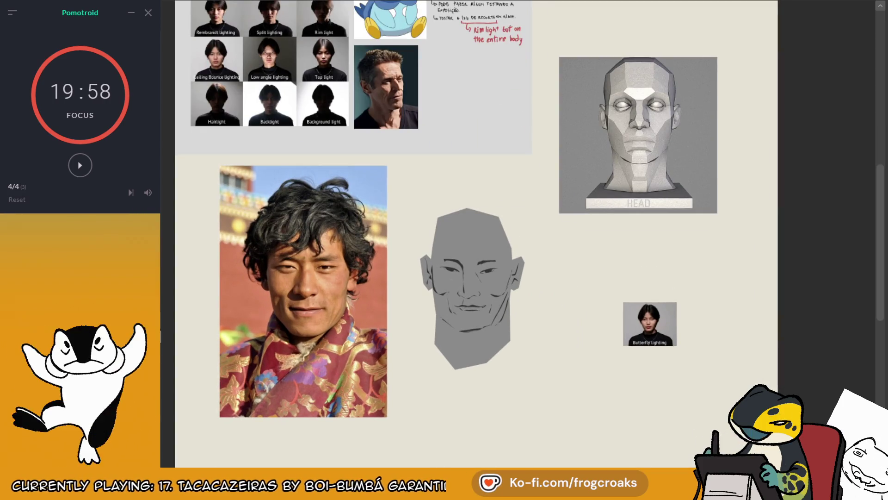
{"action": "key", "text": "ctrl+t"}
{"action": "mouse_move", "coordinate": [676, 302]}
{"action": "left_mouse_down"}
{"action": "mouse_move", "coordinate": [755, 238]}
{"action": "mouse_move", "coordinate": [782, 203]}
{"action": "mouse_move", "coordinate": [828, 180]}
{"action": "mouse_move", "coordinate": [767, 228]}
{"action": "mouse_move", "coordinate": [785, 216]}
{"action": "left_mouse_up"}
{"action": "left_click_drag", "start_coordinate": [729, 247], "coordinate": [704, 247]}
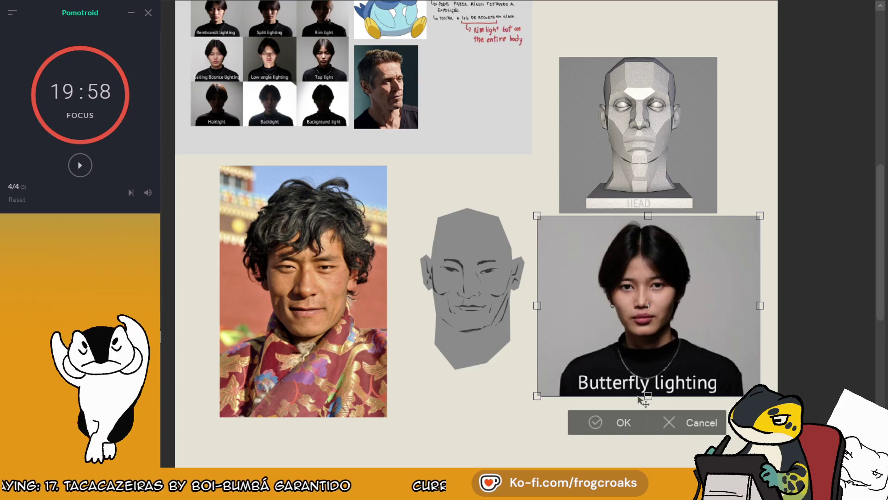
{"action": "left_click", "coordinate": [620, 423]}
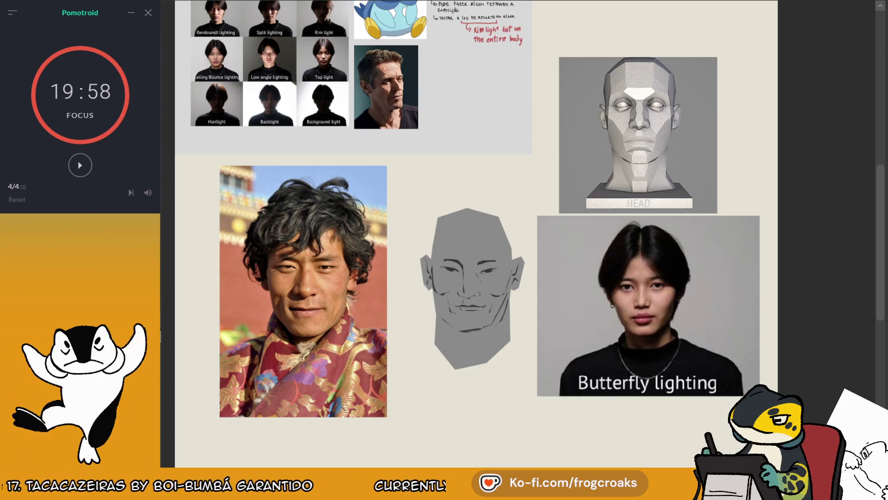
{"action": "scroll", "coordinate": [761, 184], "scroll_direction": "up", "scroll_amount": 3}
{"action": "scroll", "coordinate": [755, 251], "scroll_direction": "down", "scroll_amount": 3}
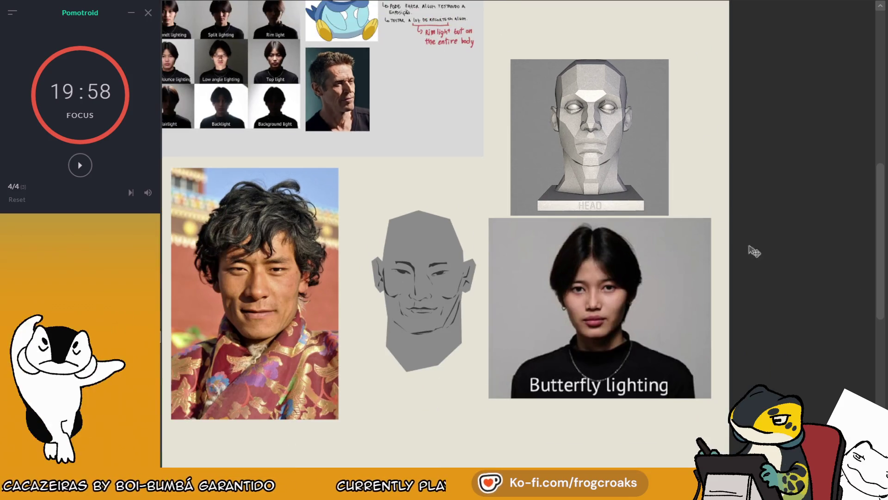
{"action": "scroll", "coordinate": [755, 251], "scroll_direction": "up", "scroll_amount": 2}
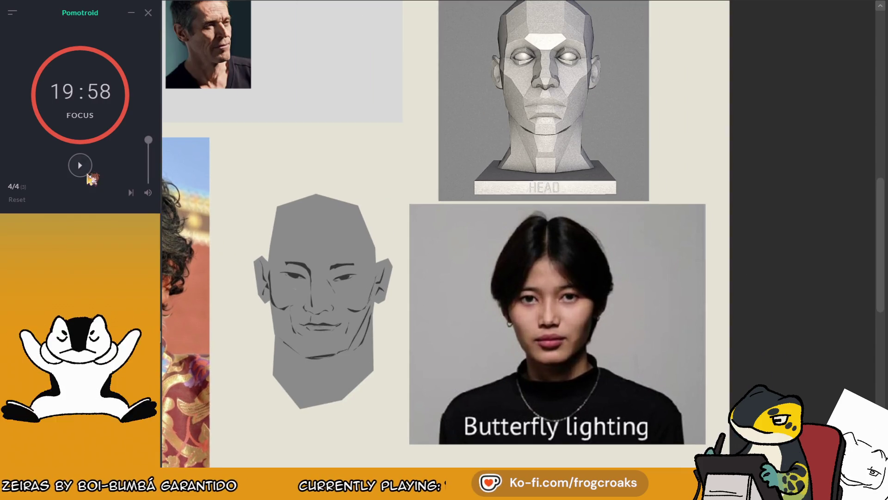
{"action": "left_click", "coordinate": [87, 174]}
{"action": "scroll", "coordinate": [610, 299], "scroll_direction": "down", "scroll_amount": 2}
{"action": "scroll", "coordinate": [647, 208], "scroll_direction": "up", "scroll_amount": 2}
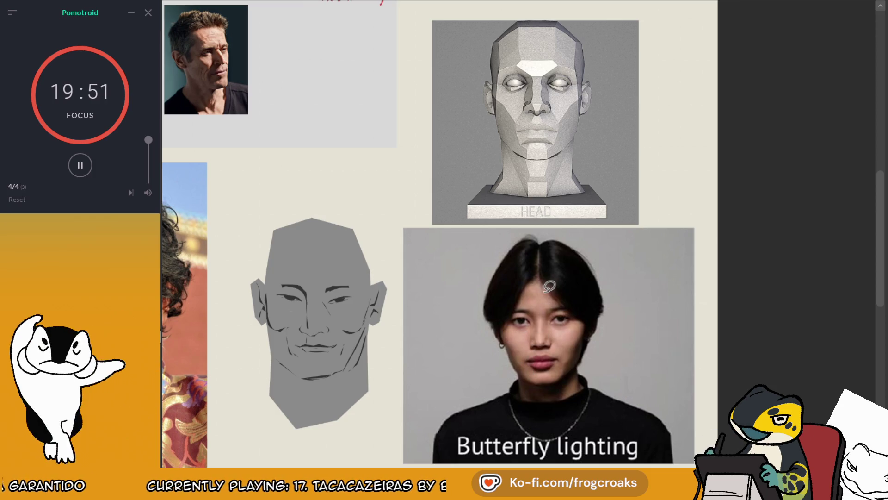
{"action": "scroll", "coordinate": [549, 286], "scroll_direction": "down", "scroll_amount": 5}
{"action": "scroll", "coordinate": [422, 215], "scroll_direction": "up", "scroll_amount": 5}
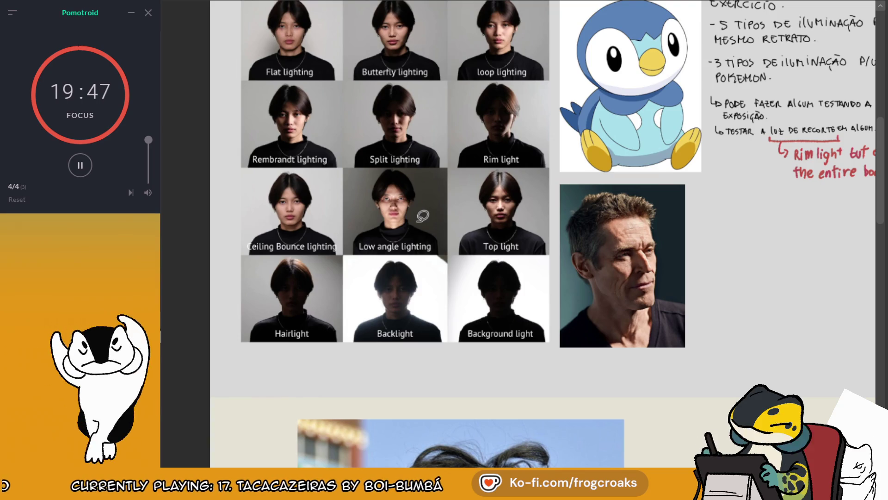
{"action": "scroll", "coordinate": [424, 216], "scroll_direction": "down", "scroll_amount": 3}
{"action": "scroll", "coordinate": [434, 157], "scroll_direction": "up", "scroll_amount": 2}
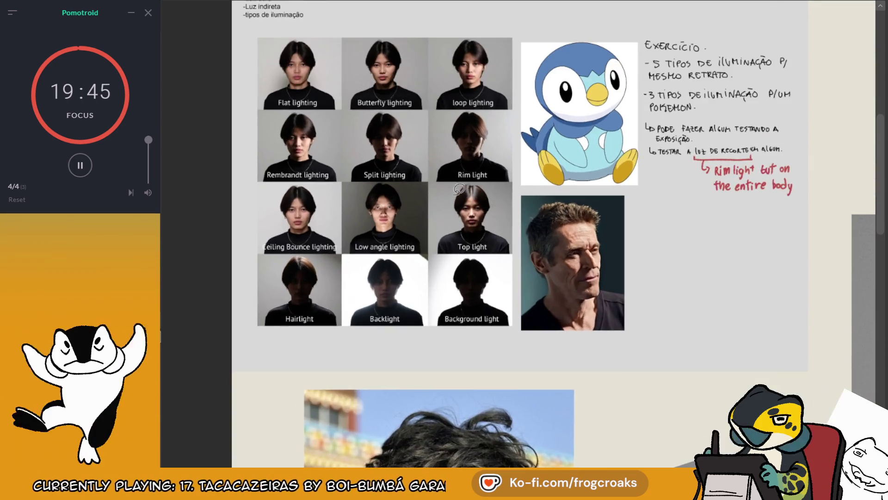
{"action": "scroll", "coordinate": [475, 200], "scroll_direction": "down", "scroll_amount": 4}
{"action": "scroll", "coordinate": [669, 263], "scroll_direction": "up", "scroll_amount": 2}
{"action": "scroll", "coordinate": [669, 262], "scroll_direction": "up", "scroll_amount": 1}
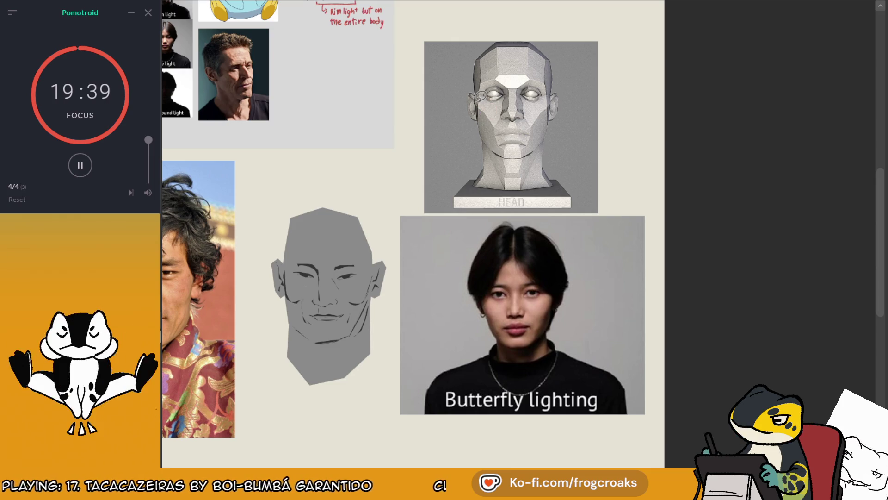
- Paint black shadows on the 3D head's jaw, cheeks and right eye socket, redoing the left-cheek stroke
{"action": "left_click_drag", "start_coordinate": [496, 156], "coordinate": [479, 96]}
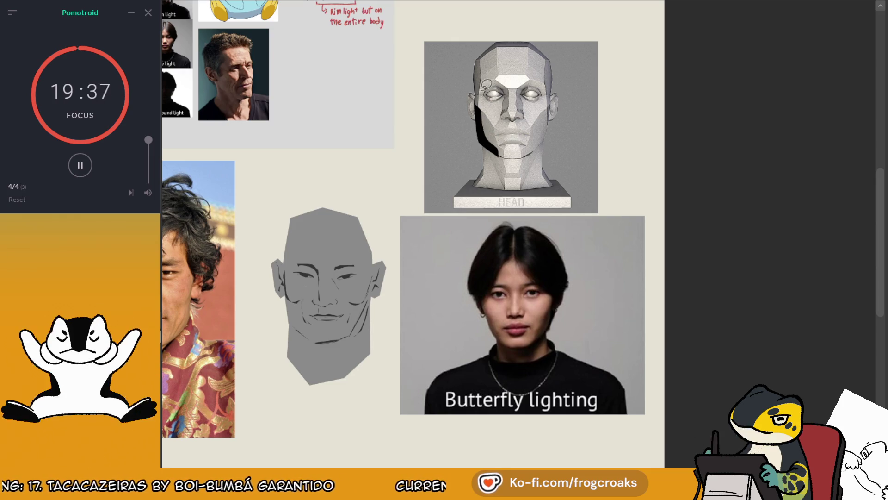
{"action": "left_click_drag", "start_coordinate": [550, 107], "coordinate": [532, 147]}
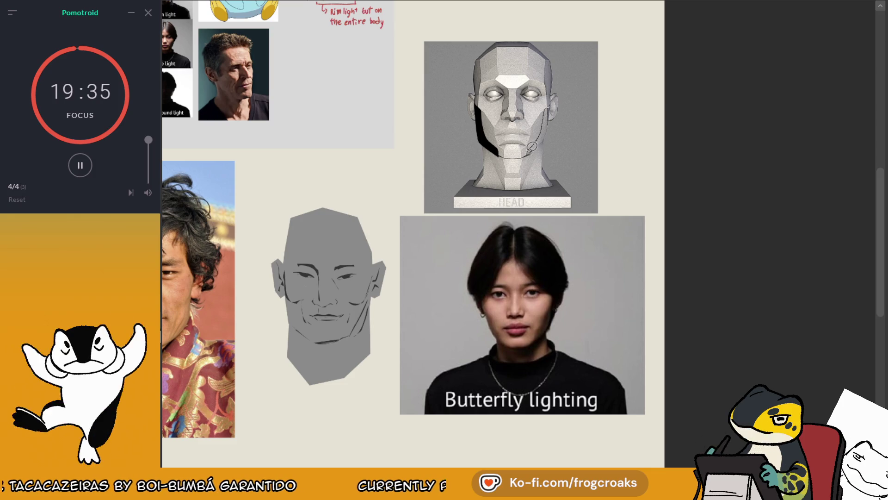
{"action": "mouse_move", "coordinate": [548, 107]}
{"action": "left_mouse_down"}
{"action": "mouse_move", "coordinate": [534, 147]}
{"action": "mouse_move", "coordinate": [558, 103]}
{"action": "left_mouse_up"}
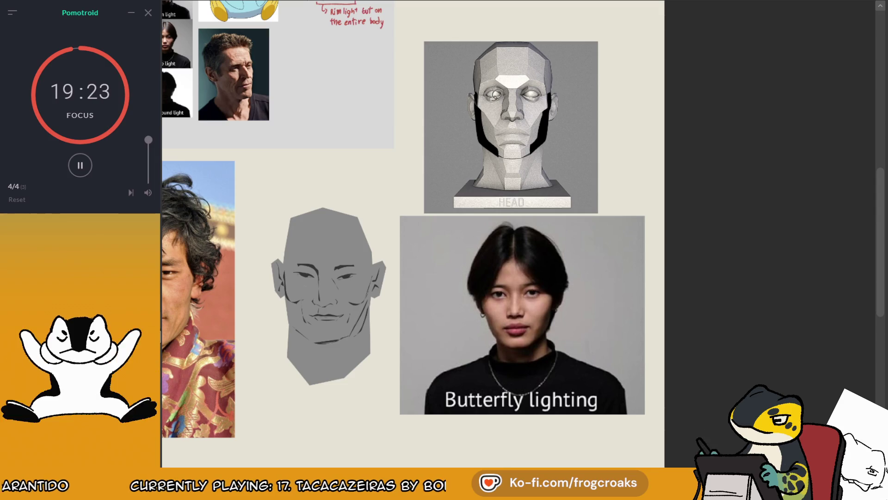
{"action": "mouse_move", "coordinate": [499, 103]}
{"action": "left_mouse_down"}
{"action": "mouse_move", "coordinate": [478, 98]}
{"action": "mouse_move", "coordinate": [491, 106]}
{"action": "left_mouse_up"}
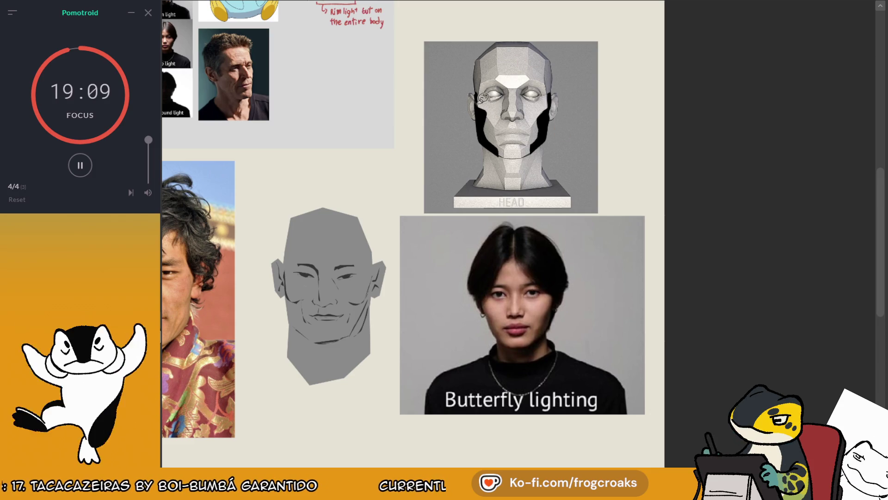
{"action": "mouse_move", "coordinate": [494, 95]}
{"action": "left_mouse_down"}
{"action": "mouse_move", "coordinate": [485, 118]}
{"action": "mouse_move", "coordinate": [496, 89]}
{"action": "left_mouse_up"}
{"action": "key", "text": "ctrl+z"}
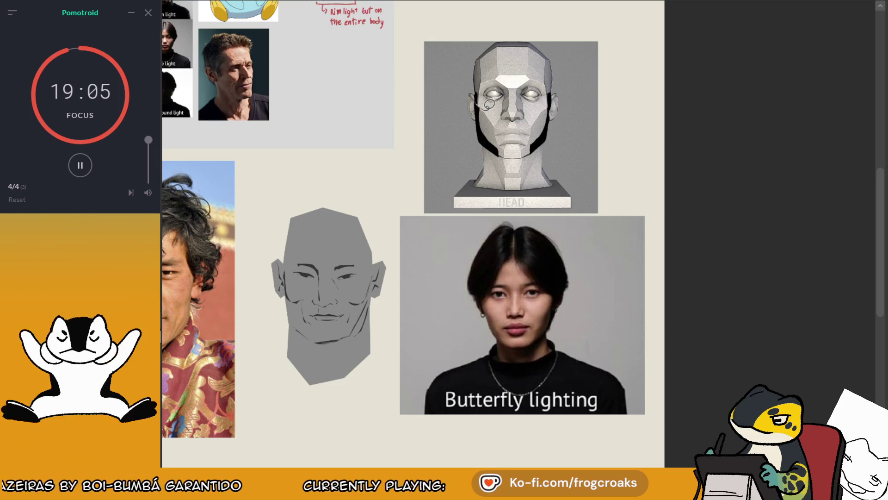
{"action": "left_click_drag", "start_coordinate": [483, 107], "coordinate": [488, 125]}
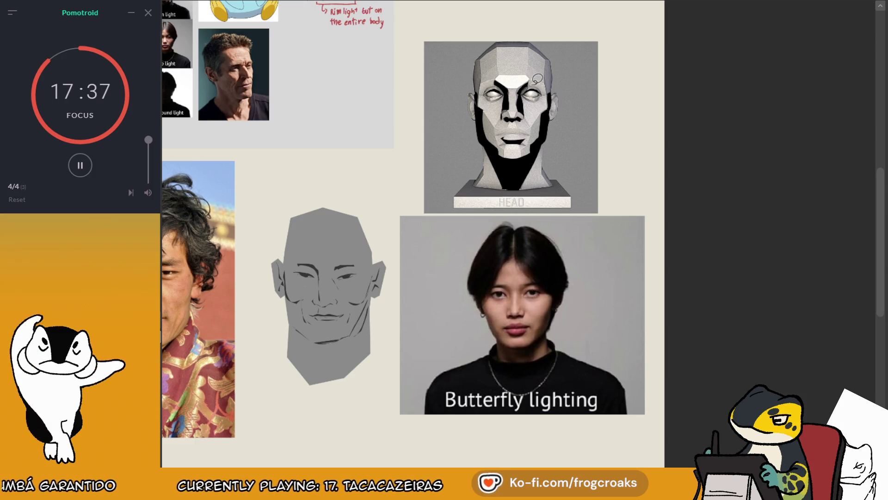
- Select and deselect the 3D head area, then pan to the sketch head and photo
{"action": "scroll", "coordinate": [537, 79], "scroll_direction": "down", "scroll_amount": 2}
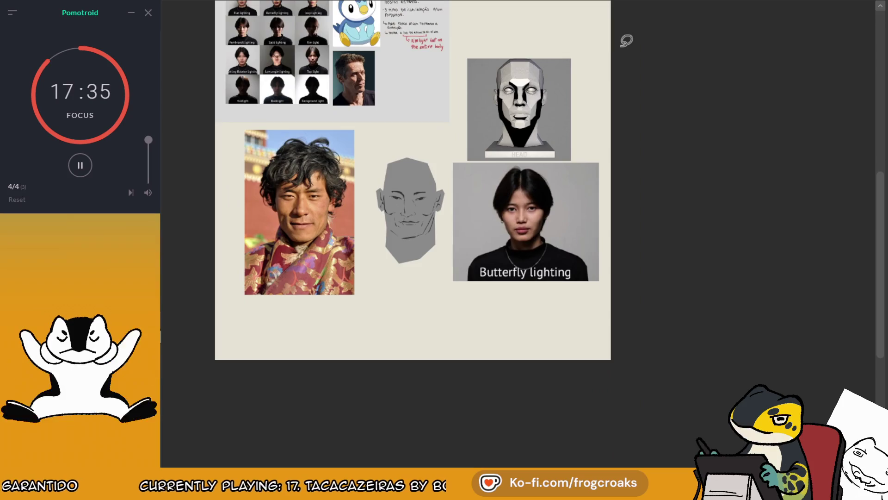
{"action": "scroll", "coordinate": [504, 34], "scroll_direction": "up", "scroll_amount": 2}
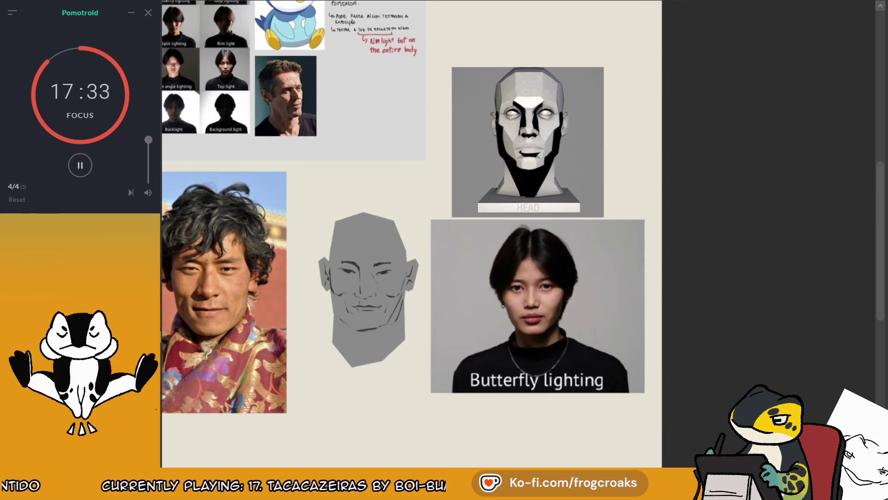
{"action": "scroll", "coordinate": [562, 284], "scroll_direction": "up", "scroll_amount": 1}
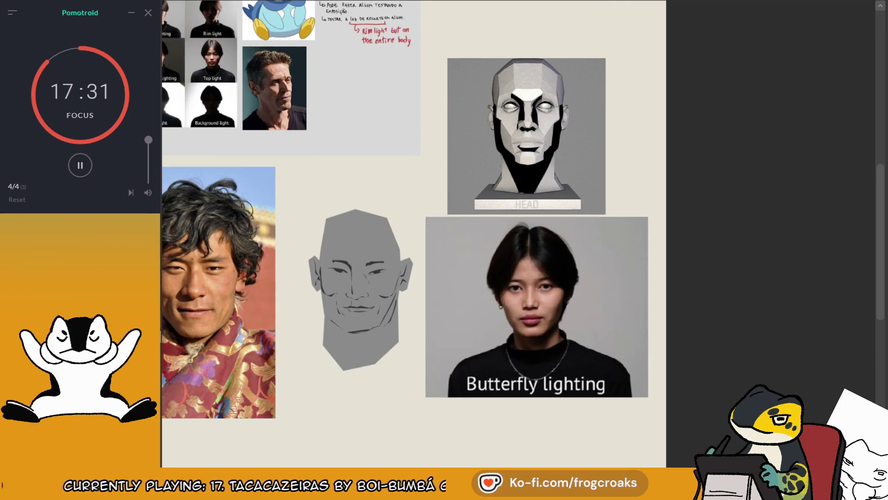
{"action": "mouse_move", "coordinate": [464, 41]}
{"action": "left_mouse_down"}
{"action": "mouse_move", "coordinate": [483, 96]}
{"action": "mouse_move", "coordinate": [598, 240]}
{"action": "left_mouse_up"}
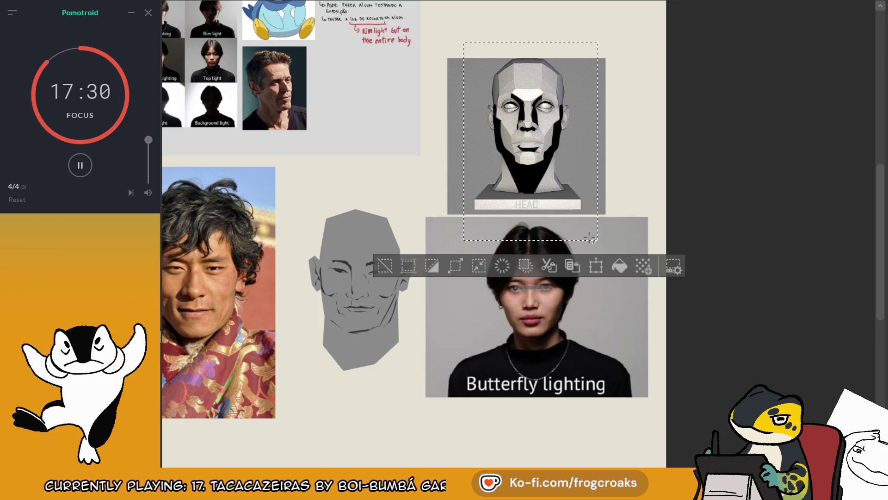
{"action": "left_click", "coordinate": [386, 266]}
{"action": "scroll", "coordinate": [400, 240], "scroll_direction": "down", "scroll_amount": 2}
{"action": "scroll", "coordinate": [400, 227], "scroll_direction": "up", "scroll_amount": 5}
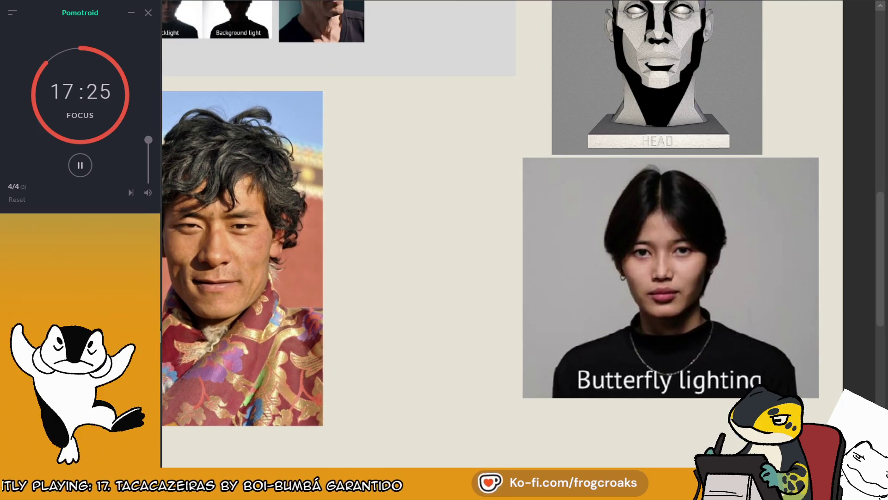
{"action": "left_click_drag", "start_coordinate": [416, 231], "coordinate": [490, 256]}
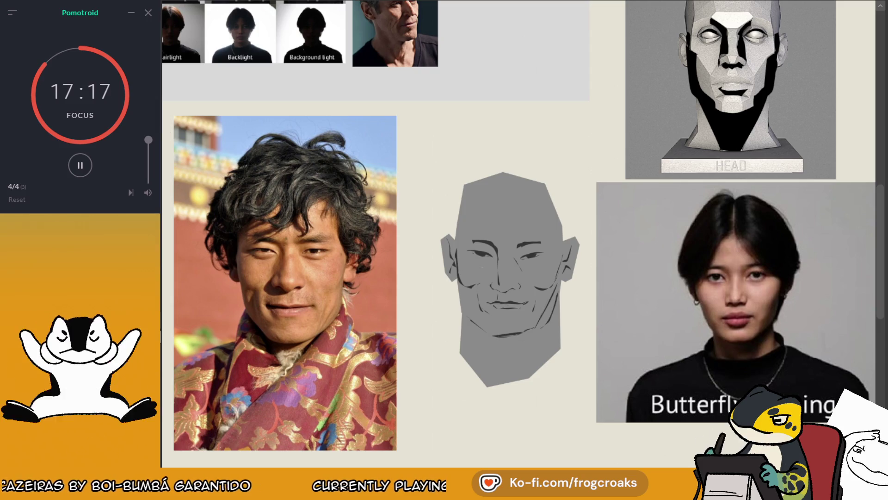
- Brush thick black shadows down both jaw sides and lasso-fill them together under the chin
{"action": "mouse_move", "coordinate": [464, 269]}
{"action": "left_mouse_down"}
{"action": "mouse_move", "coordinate": [438, 257]}
{"action": "mouse_move", "coordinate": [462, 319]}
{"action": "left_mouse_up"}
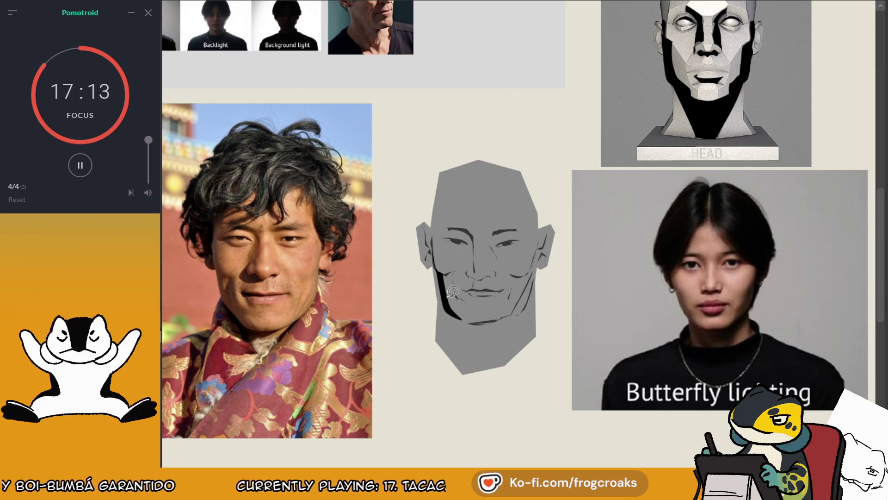
{"action": "key", "text": "ctrl+z"}
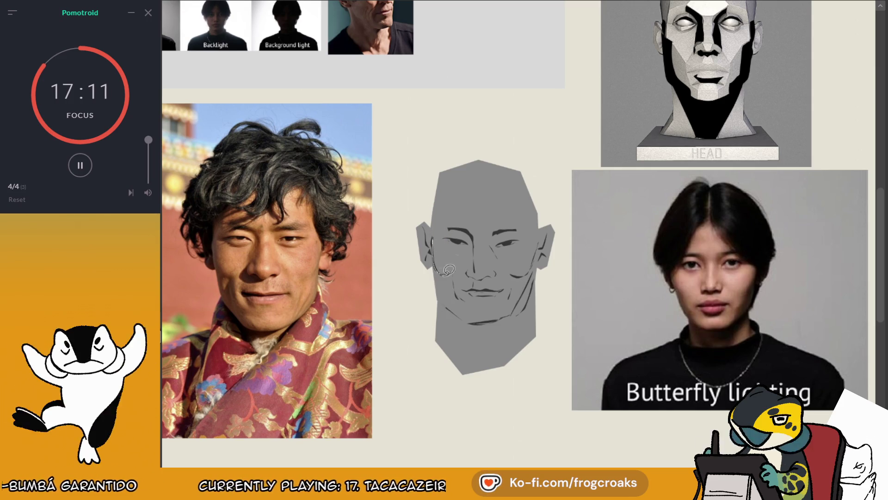
{"action": "left_click_drag", "start_coordinate": [437, 234], "coordinate": [454, 291]}
{"action": "left_click_drag", "start_coordinate": [434, 261], "coordinate": [456, 314]}
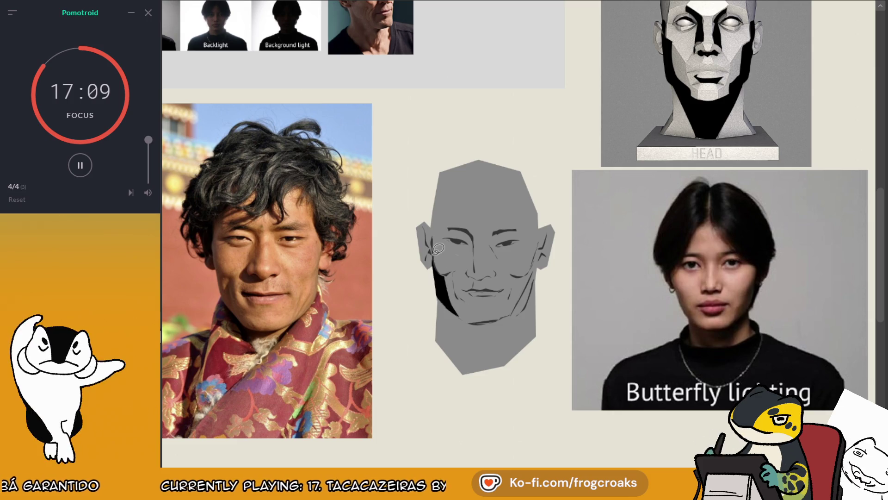
{"action": "mouse_move", "coordinate": [527, 272]}
{"action": "left_mouse_down"}
{"action": "mouse_move", "coordinate": [509, 317]}
{"action": "mouse_move", "coordinate": [548, 261]}
{"action": "mouse_move", "coordinate": [538, 276]}
{"action": "mouse_move", "coordinate": [545, 252]}
{"action": "left_mouse_up"}
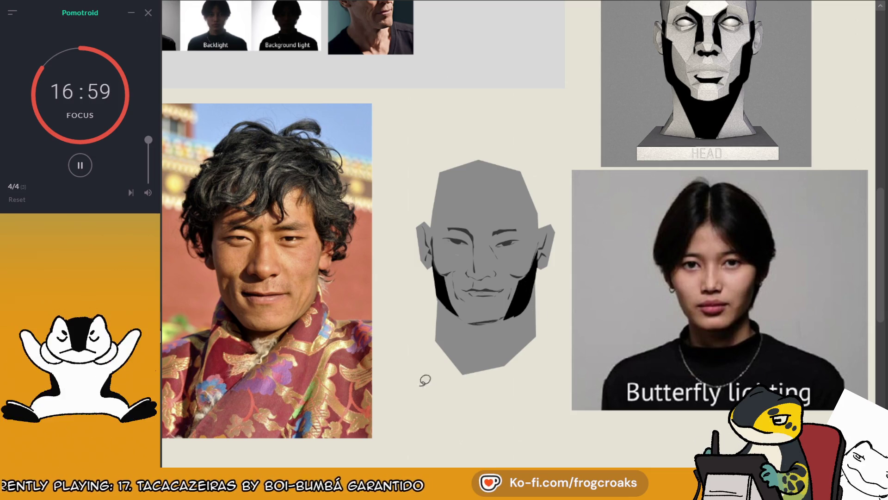
{"action": "mouse_move", "coordinate": [450, 305]}
{"action": "left_mouse_down"}
{"action": "mouse_move", "coordinate": [509, 319]}
{"action": "mouse_move", "coordinate": [463, 310]}
{"action": "left_mouse_up"}
{"action": "mouse_move", "coordinate": [517, 306]}
{"action": "left_mouse_down"}
{"action": "mouse_move", "coordinate": [527, 277]}
{"action": "mouse_move", "coordinate": [509, 314]}
{"action": "left_mouse_up"}
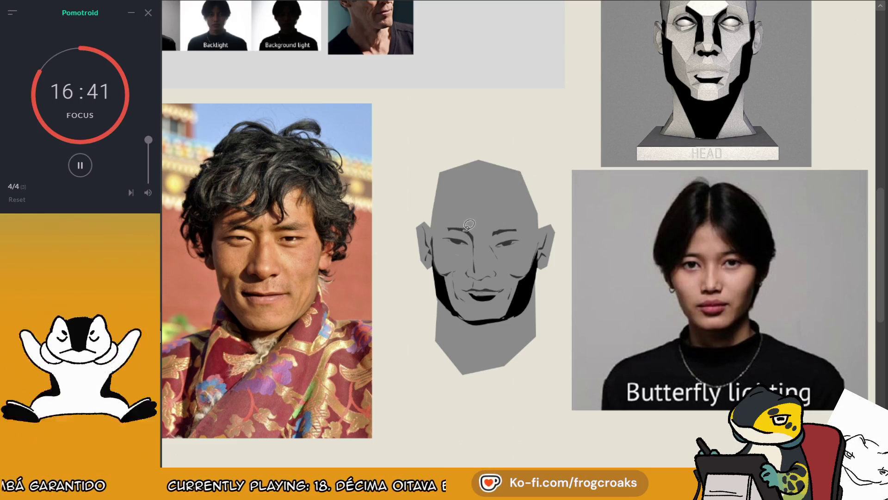
- Fill black shadows beside the nose and under the eyes, and add grey strokes around the right eye
{"action": "mouse_move", "coordinate": [478, 256]}
{"action": "left_mouse_down"}
{"action": "mouse_move", "coordinate": [470, 226]}
{"action": "mouse_move", "coordinate": [462, 229]}
{"action": "left_mouse_up"}
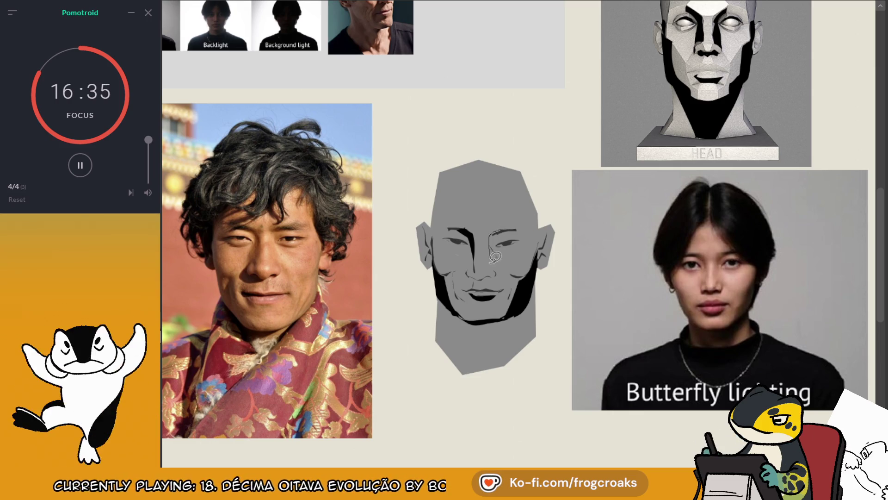
{"action": "left_click_drag", "start_coordinate": [496, 235], "coordinate": [499, 231]}
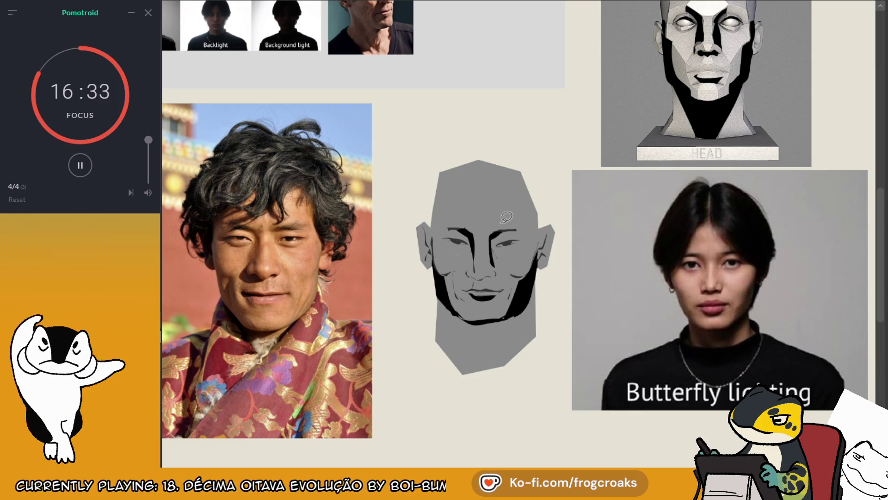
{"action": "key", "text": "ctrl+z"}
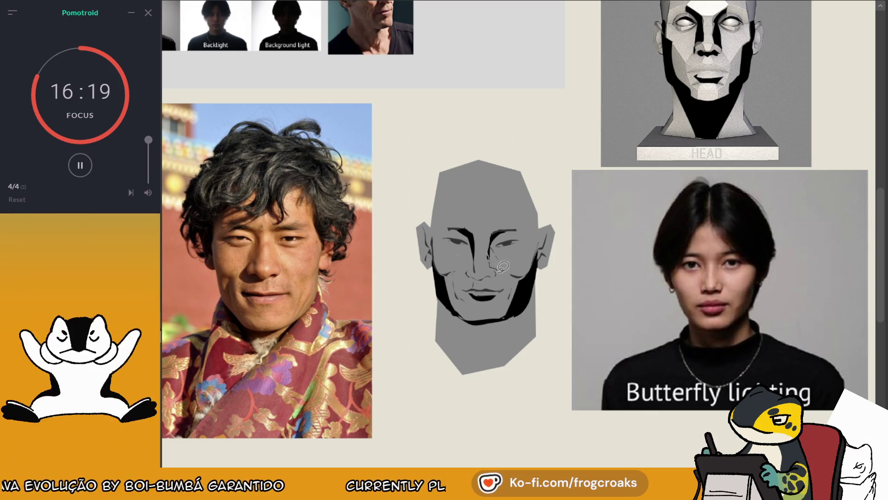
{"action": "mouse_move", "coordinate": [492, 245]}
{"action": "left_mouse_down"}
{"action": "mouse_move", "coordinate": [501, 259]}
{"action": "mouse_move", "coordinate": [495, 231]}
{"action": "left_mouse_up"}
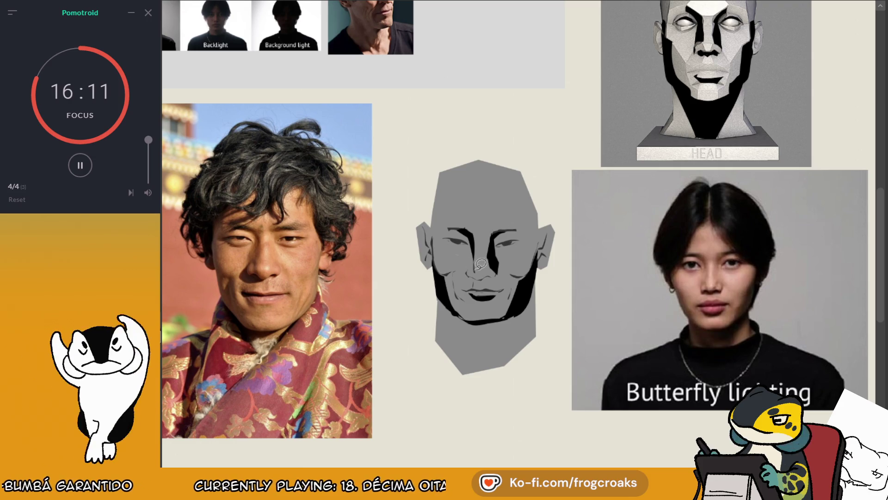
{"action": "mouse_move", "coordinate": [468, 276]}
{"action": "left_mouse_down"}
{"action": "mouse_move", "coordinate": [471, 249]}
{"action": "mouse_move", "coordinate": [468, 275]}
{"action": "left_mouse_up"}
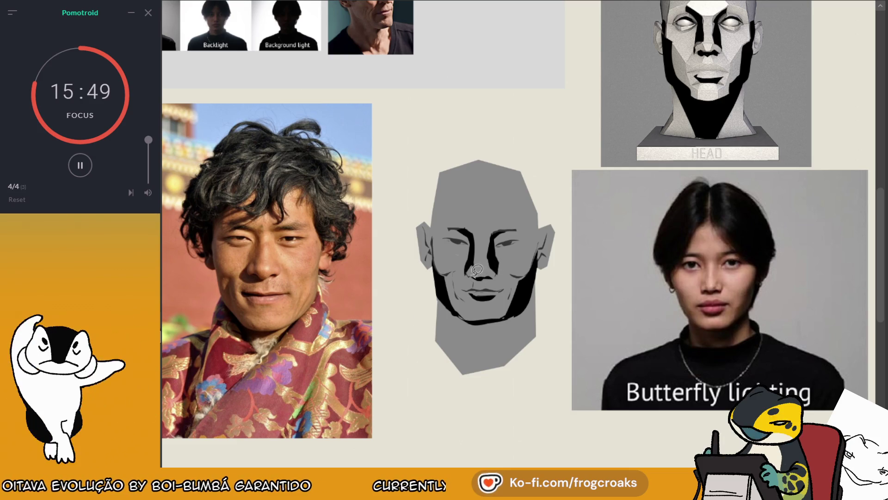
{"action": "left_click_drag", "start_coordinate": [468, 277], "coordinate": [500, 275]}
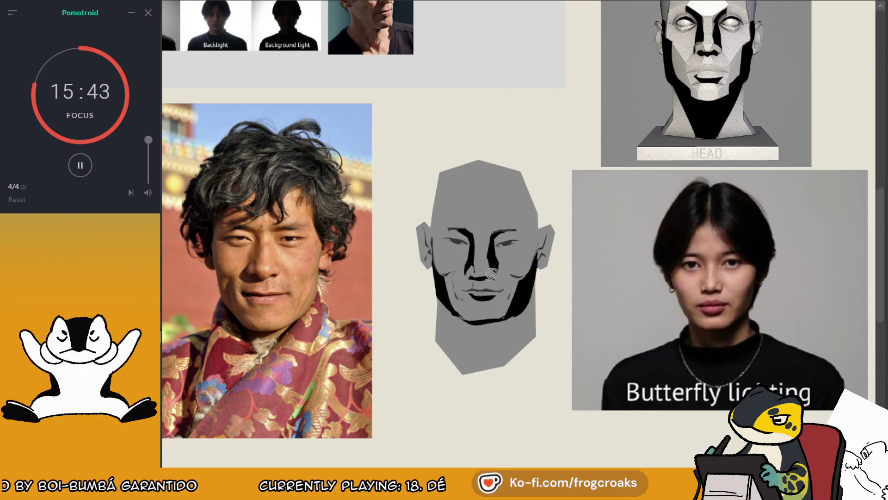
{"action": "left_click", "coordinate": [482, 278]}
{"action": "left_click", "coordinate": [506, 244]}
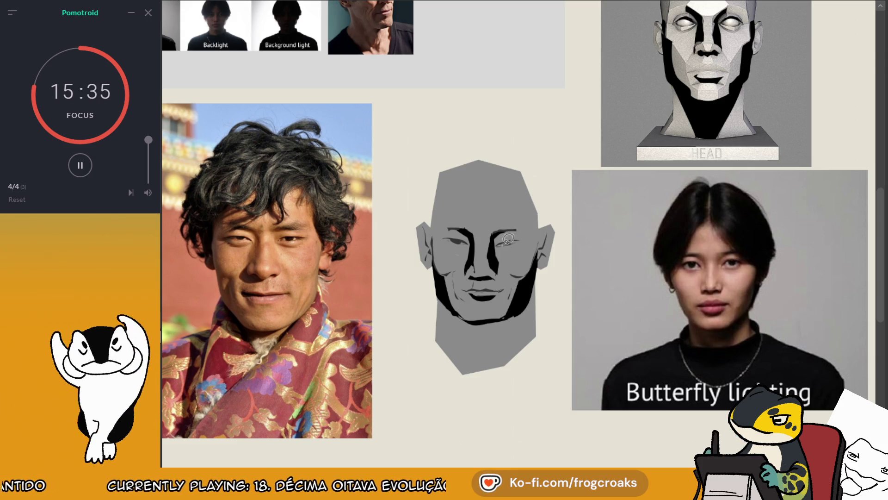
{"action": "mouse_move", "coordinate": [524, 256]}
{"action": "left_mouse_down"}
{"action": "mouse_move", "coordinate": [505, 239]}
{"action": "mouse_move", "coordinate": [522, 233]}
{"action": "mouse_move", "coordinate": [502, 236]}
{"action": "mouse_move", "coordinate": [513, 238]}
{"action": "left_mouse_up"}
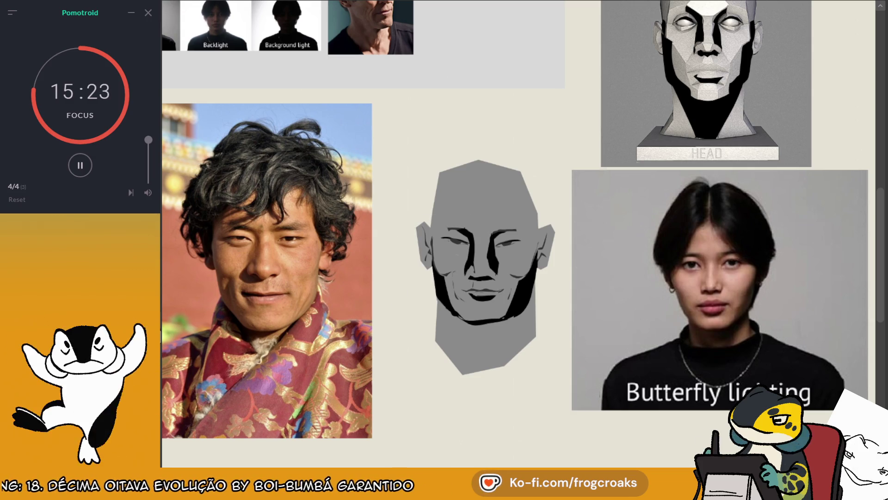
- Show the planar-head reference, recolour the shading dark grey, and paint a light right-cheek highlight
{"action": "key", "text": "ctrl+v"}
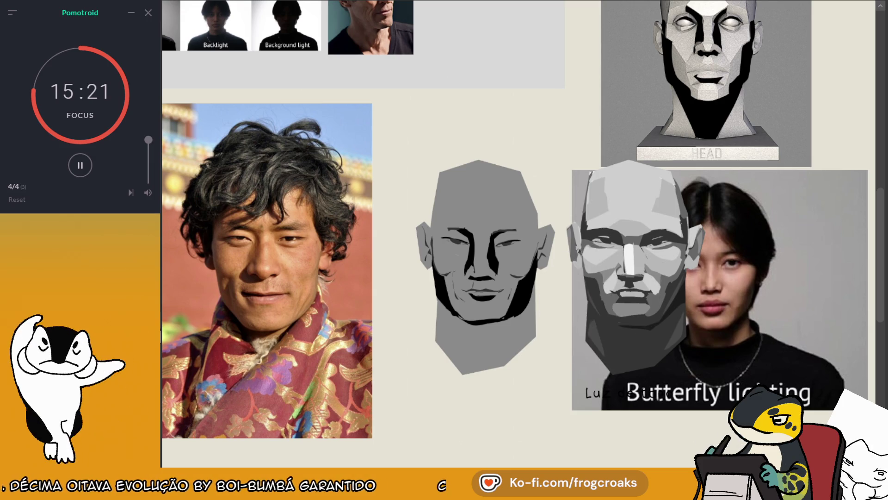
{"action": "left_click", "coordinate": [523, 295]}
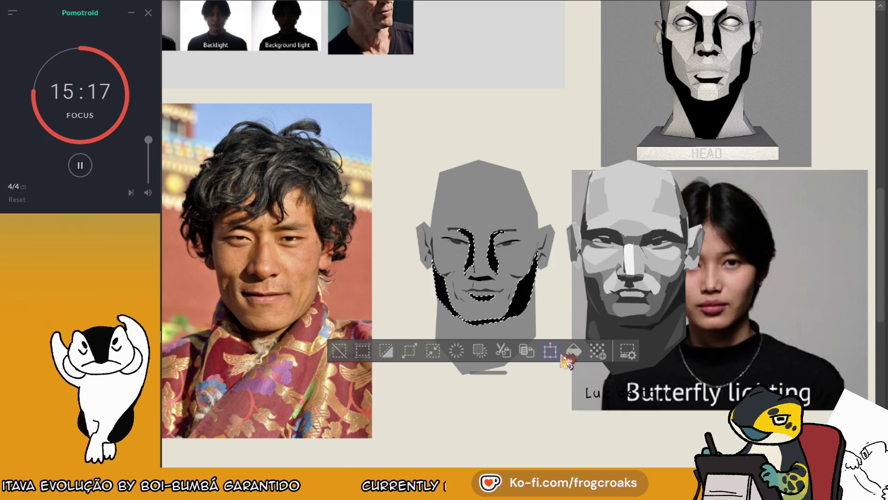
{"action": "left_click", "coordinate": [573, 352]}
{"action": "left_click", "coordinate": [348, 355]}
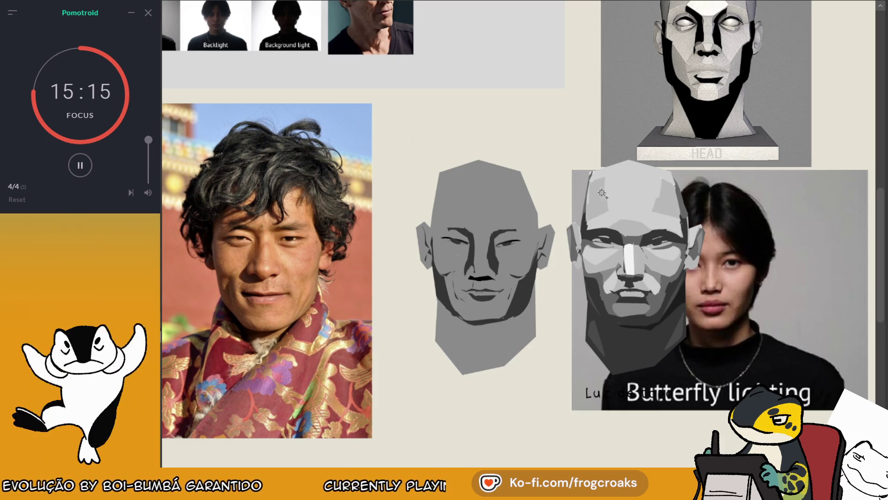
{"action": "left_click", "coordinate": [481, 278]}
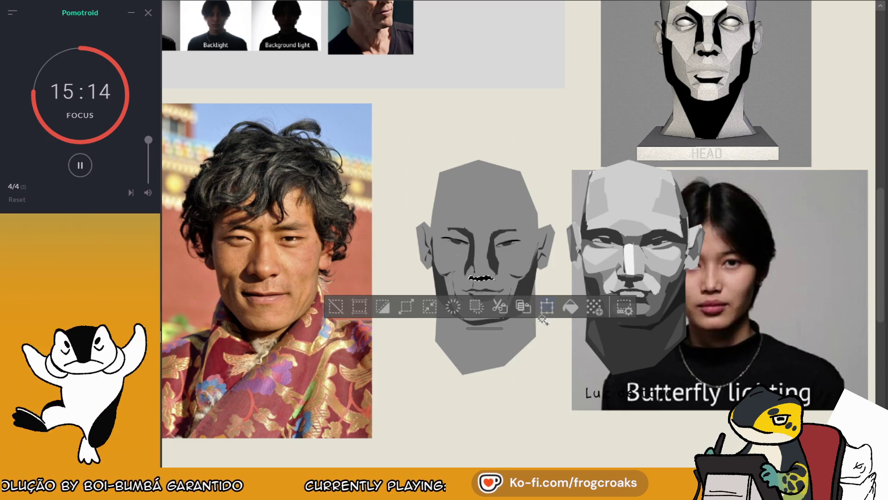
{"action": "left_click", "coordinate": [337, 306]}
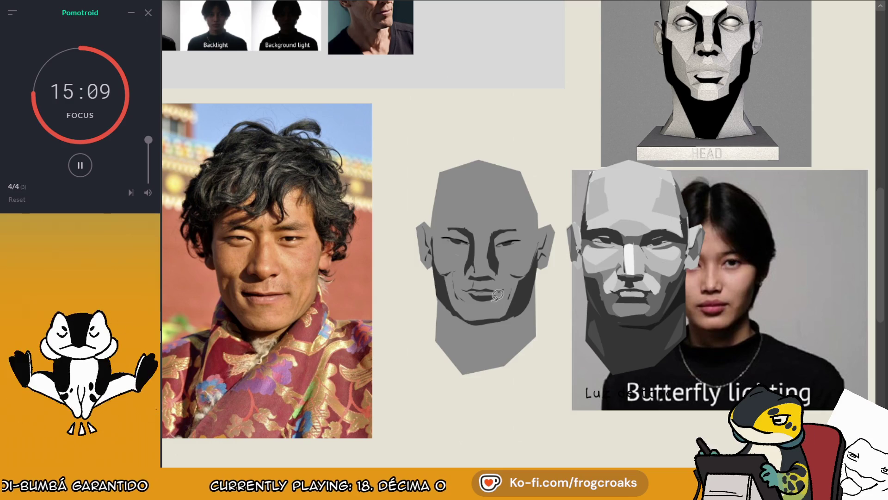
{"action": "left_click_drag", "start_coordinate": [525, 245], "coordinate": [510, 265]}
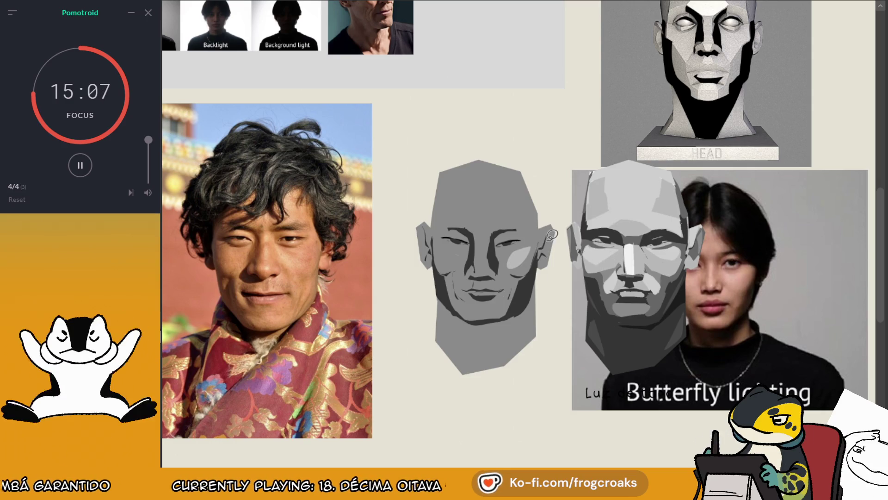
- Undo the old cheek highlight, hide the planar-head overlay and fill the left cheek light grey
{"action": "key", "text": "ctrl+z"}
{"action": "key", "text": "ctrl+z"}
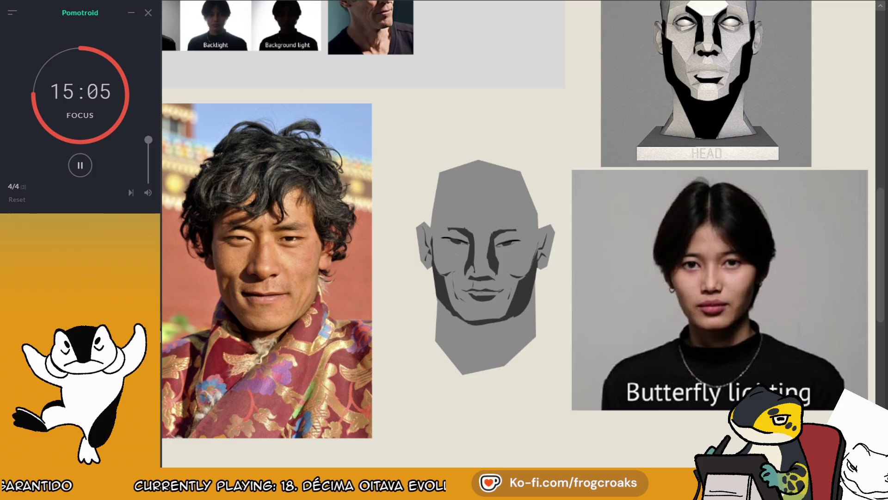
{"action": "mouse_move", "coordinate": [470, 241]}
{"action": "left_mouse_down"}
{"action": "mouse_move", "coordinate": [432, 242]}
{"action": "mouse_move", "coordinate": [444, 275]}
{"action": "mouse_move", "coordinate": [467, 250]}
{"action": "mouse_move", "coordinate": [455, 274]}
{"action": "mouse_move", "coordinate": [440, 256]}
{"action": "mouse_move", "coordinate": [462, 237]}
{"action": "mouse_move", "coordinate": [468, 243]}
{"action": "left_mouse_up"}
{"action": "key", "text": "ctrl+z"}
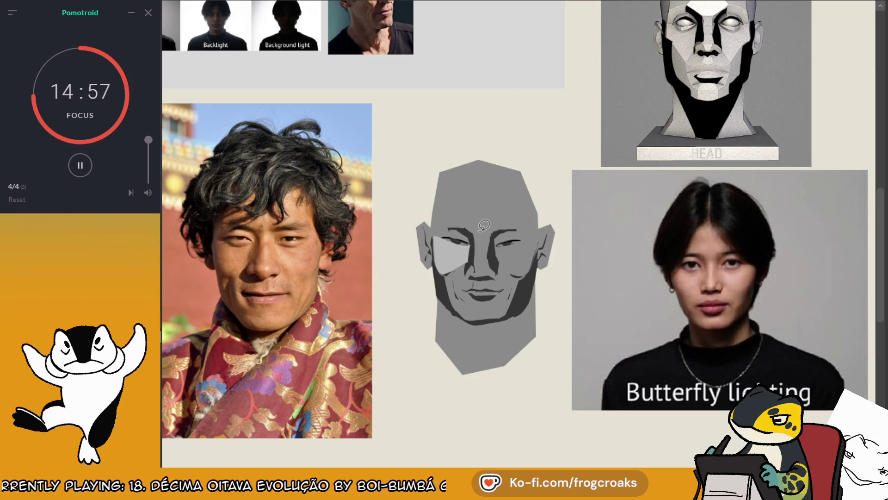
- Add matching light grey planes on the right cheek and over the upper lip
{"action": "key", "text": "ctrl+z"}
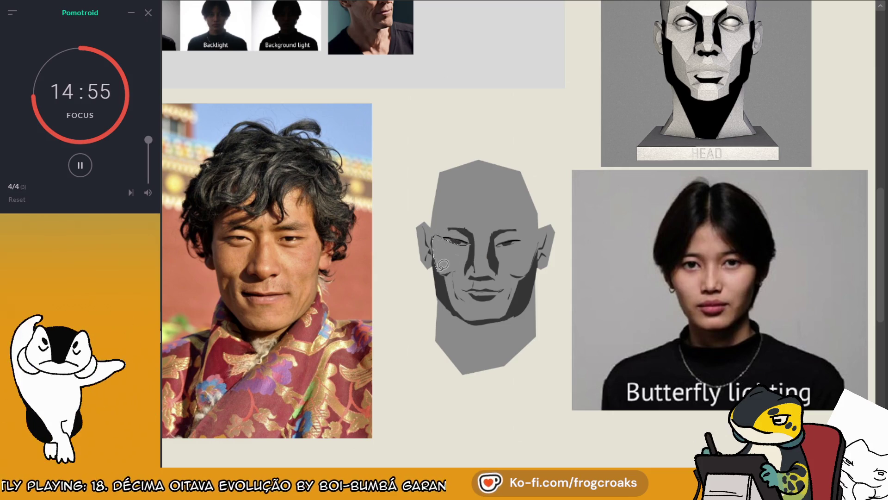
{"action": "key", "text": "ctrl+y"}
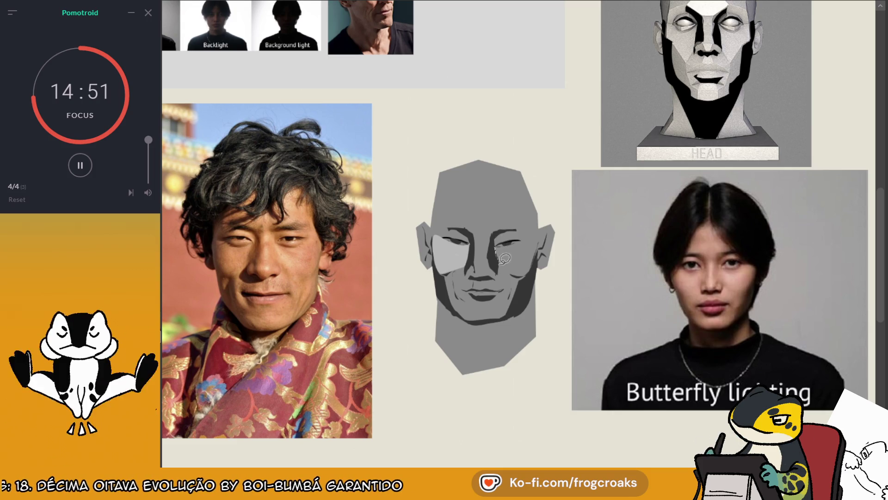
{"action": "mouse_move", "coordinate": [533, 265]}
{"action": "left_mouse_down"}
{"action": "mouse_move", "coordinate": [537, 254]}
{"action": "mouse_move", "coordinate": [515, 233]}
{"action": "mouse_move", "coordinate": [496, 245]}
{"action": "left_mouse_up"}
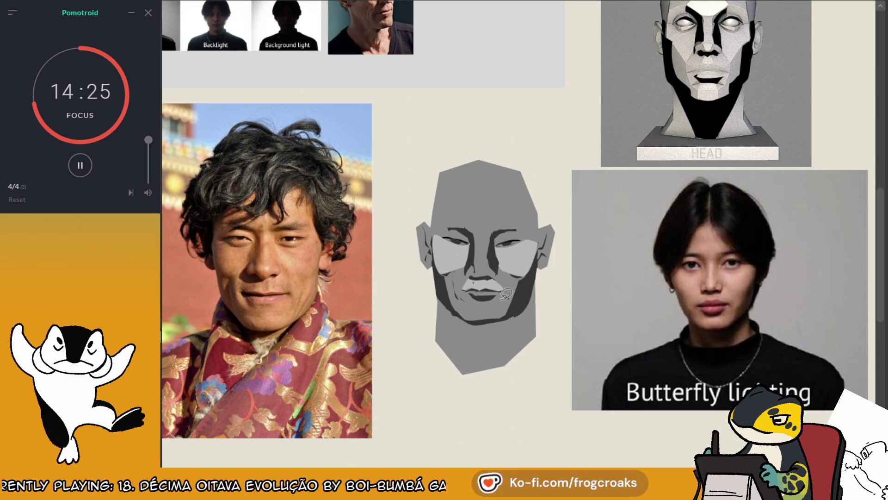
{"action": "mouse_move", "coordinate": [494, 287]}
{"action": "left_mouse_down"}
{"action": "mouse_move", "coordinate": [465, 286]}
{"action": "mouse_move", "coordinate": [505, 284]}
{"action": "mouse_move", "coordinate": [495, 287]}
{"action": "left_mouse_up"}
- Fill the upper lip a lighter sampled grey and darken the line where the lips part
{"action": "scroll", "coordinate": [465, 306], "scroll_direction": "up", "scroll_amount": 5}
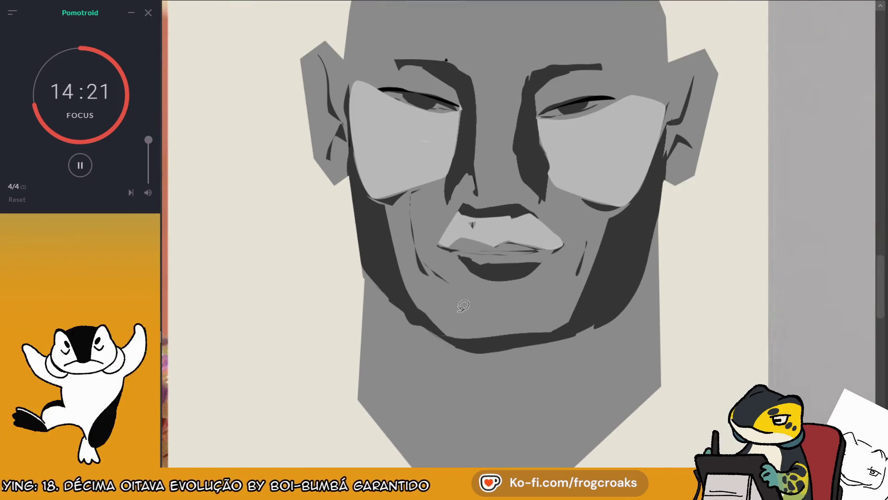
{"action": "mouse_move", "coordinate": [449, 250]}
{"action": "left_mouse_down"}
{"action": "mouse_move", "coordinate": [517, 238]}
{"action": "mouse_move", "coordinate": [449, 249]}
{"action": "mouse_move", "coordinate": [562, 246]}
{"action": "mouse_move", "coordinate": [444, 248]}
{"action": "mouse_move", "coordinate": [549, 247]}
{"action": "mouse_move", "coordinate": [504, 250]}
{"action": "mouse_move", "coordinate": [545, 232]}
{"action": "left_mouse_up"}
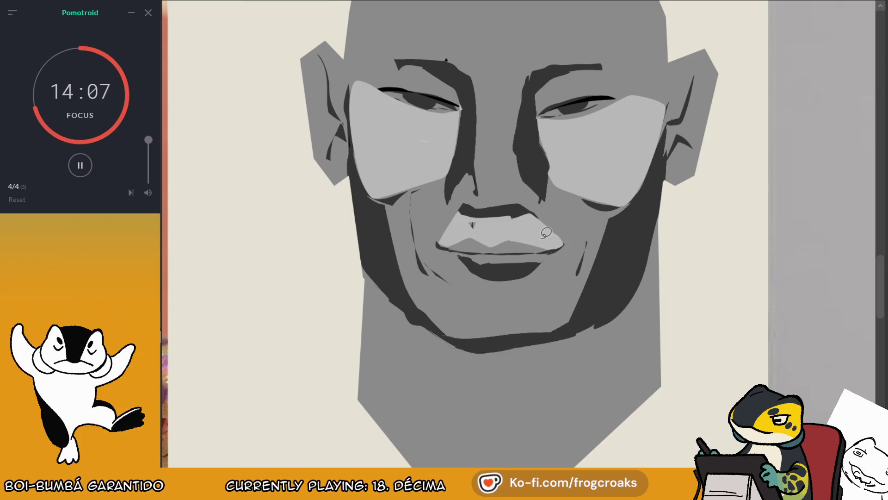
{"action": "scroll", "coordinate": [545, 232], "scroll_direction": "down", "scroll_amount": 4}
{"action": "scroll", "coordinate": [454, 200], "scroll_direction": "up", "scroll_amount": 1}
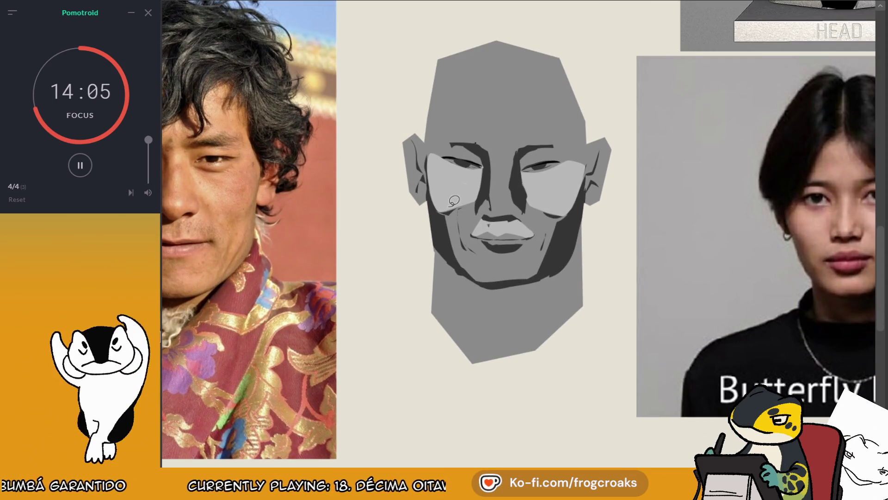
{"action": "left_click", "coordinate": [513, 235], "text": "ctrl"}
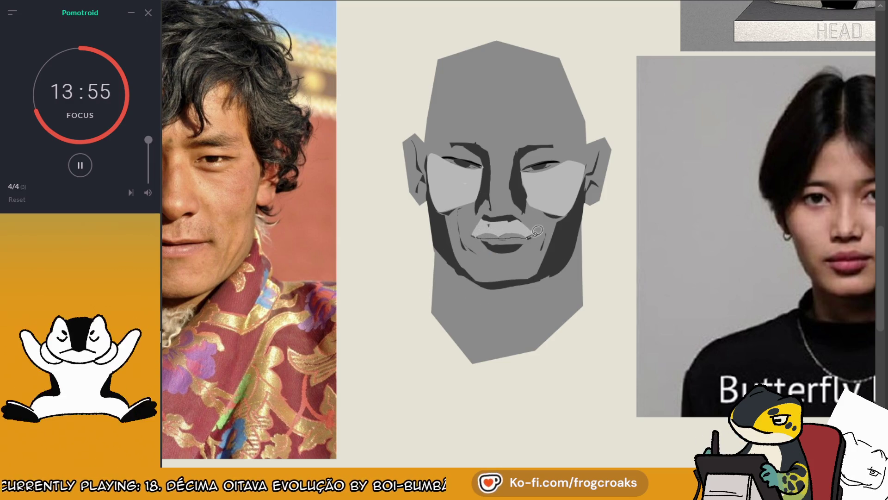
{"action": "left_click_drag", "start_coordinate": [537, 230], "coordinate": [536, 234]}
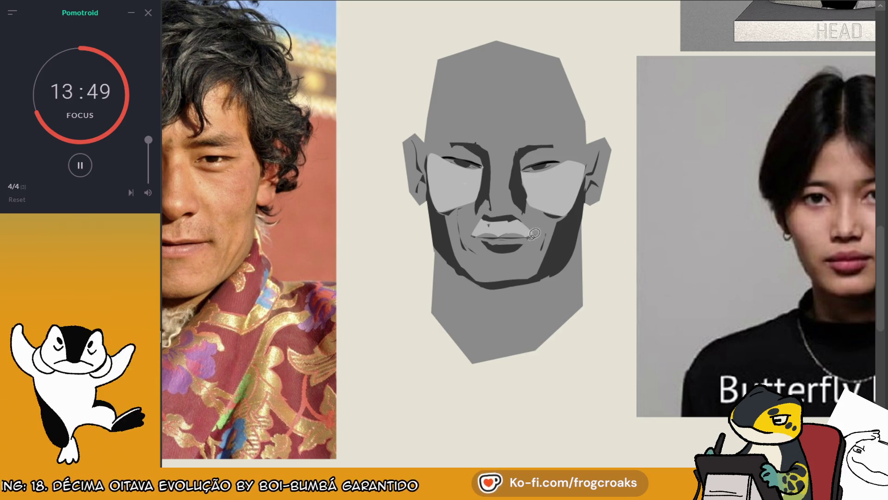
{"action": "left_click_drag", "start_coordinate": [510, 232], "coordinate": [513, 234]}
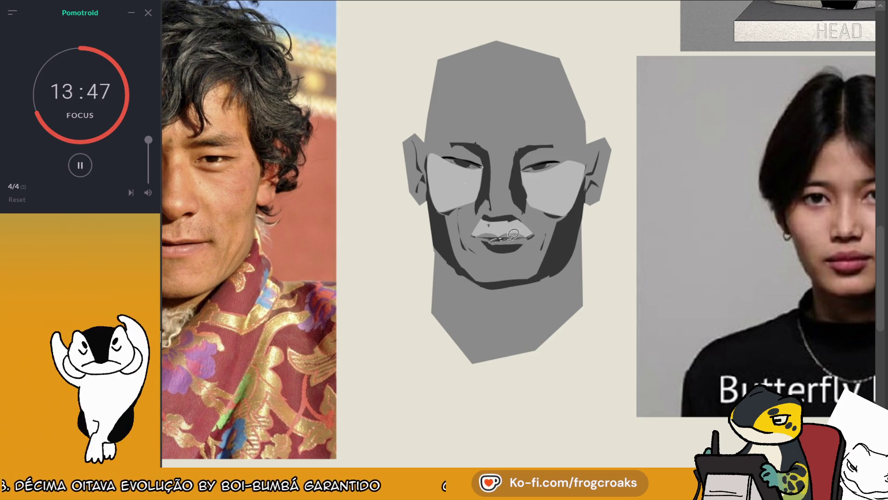
- Sample the nose-and-lip tone and fill the chin with light and darker grey planes
{"action": "scroll", "coordinate": [515, 233], "scroll_direction": "down", "scroll_amount": 5}
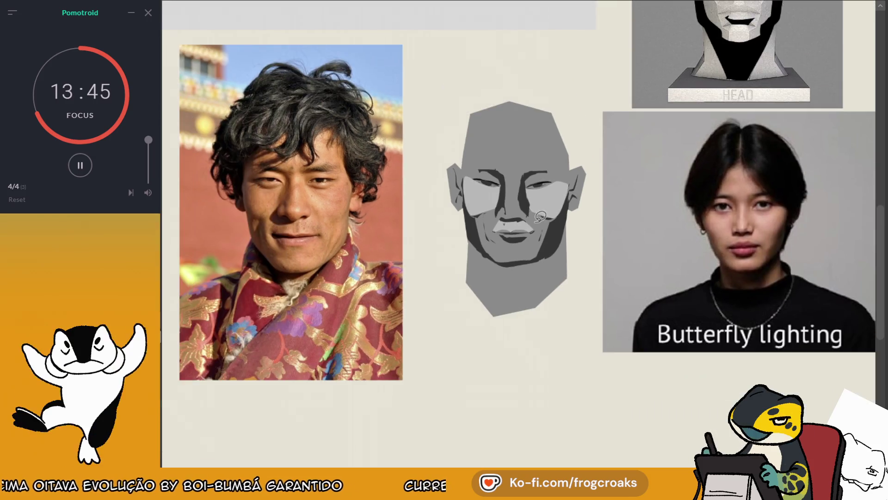
{"action": "scroll", "coordinate": [518, 133], "scroll_direction": "up", "scroll_amount": 4}
{"action": "scroll", "coordinate": [519, 133], "scroll_direction": "up", "scroll_amount": 2}
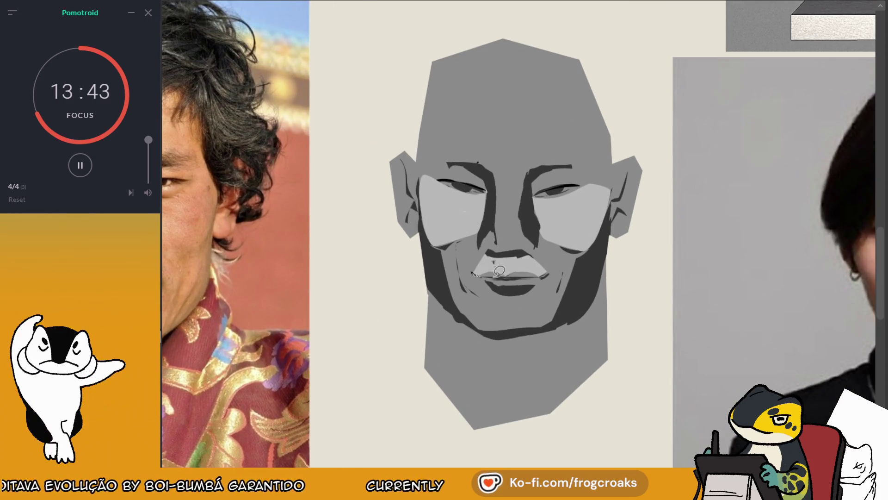
{"action": "left_click", "coordinate": [492, 269], "text": "ctrl"}
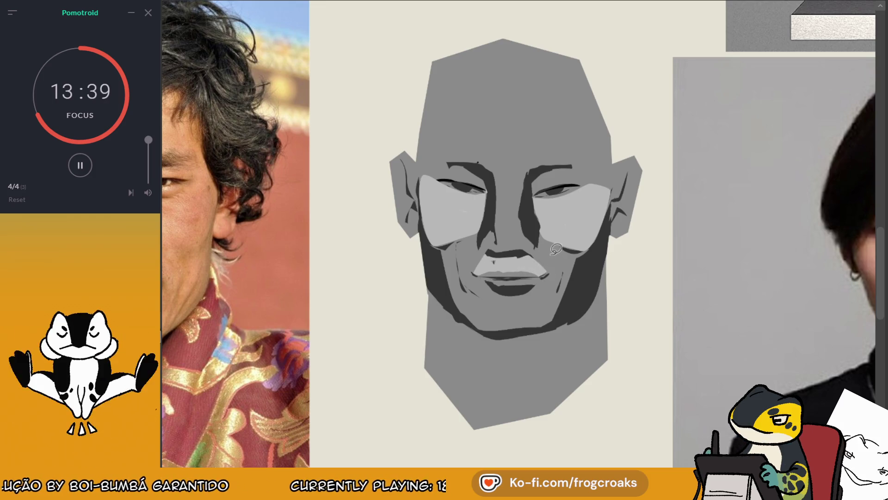
{"action": "scroll", "coordinate": [556, 248], "scroll_direction": "down", "scroll_amount": 3}
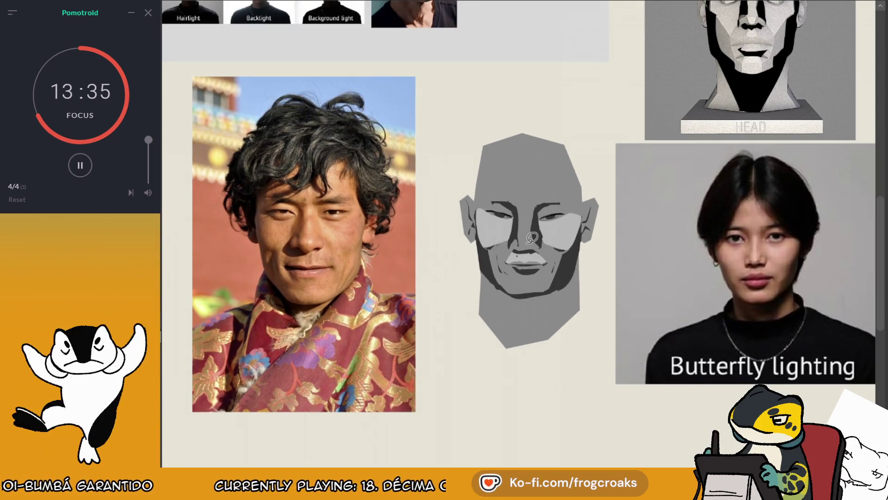
{"action": "mouse_move", "coordinate": [508, 278]}
{"action": "left_mouse_down"}
{"action": "mouse_move", "coordinate": [557, 287]}
{"action": "mouse_move", "coordinate": [561, 272]}
{"action": "left_mouse_up"}
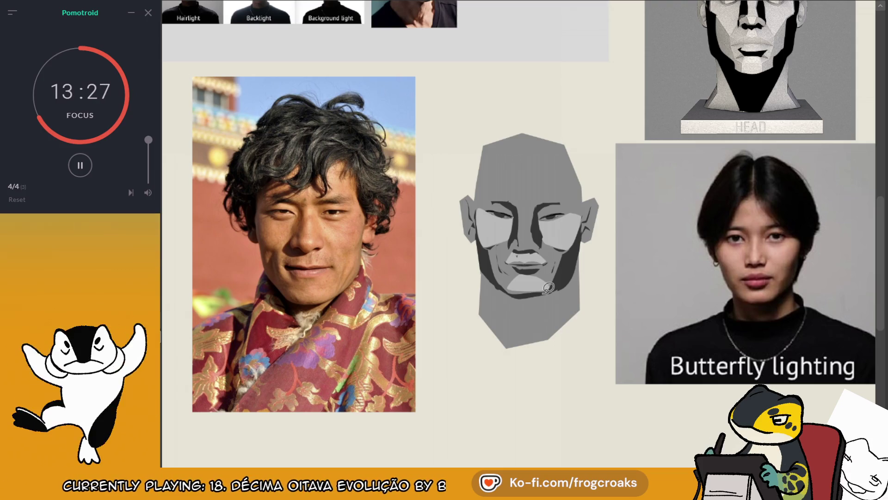
{"action": "mouse_move", "coordinate": [530, 276]}
{"action": "left_mouse_down"}
{"action": "mouse_move", "coordinate": [521, 297]}
{"action": "mouse_move", "coordinate": [532, 277]}
{"action": "left_mouse_up"}
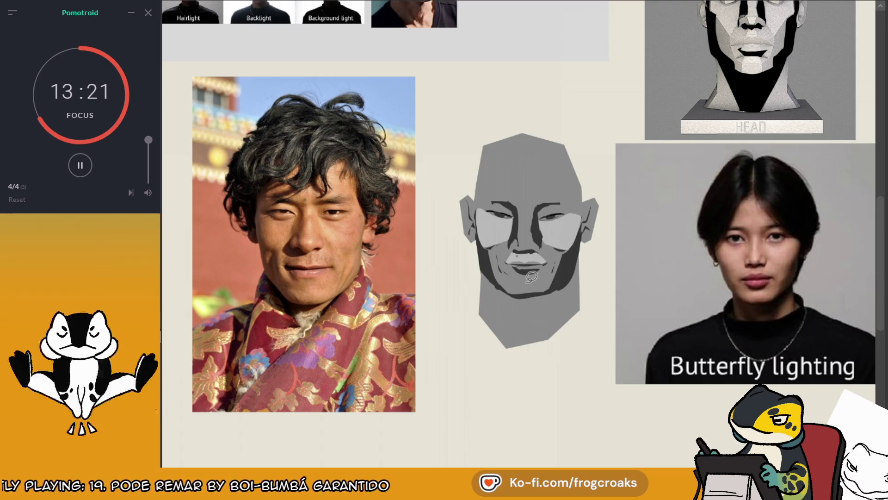
{"action": "mouse_move", "coordinate": [526, 287]}
{"action": "left_mouse_down"}
{"action": "mouse_move", "coordinate": [555, 286]}
{"action": "mouse_move", "coordinate": [539, 267]}
{"action": "mouse_move", "coordinate": [534, 284]}
{"action": "left_mouse_up"}
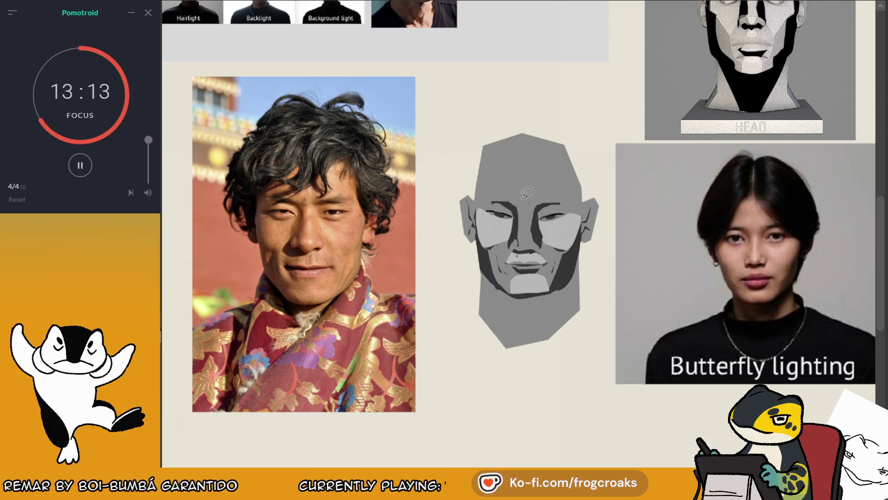
- Drop the fill on top of the head and outline new shadow shapes across the brow
{"action": "mouse_move", "coordinate": [476, 200]}
{"action": "left_mouse_down"}
{"action": "mouse_move", "coordinate": [541, 195]}
{"action": "mouse_move", "coordinate": [506, 115]}
{"action": "mouse_move", "coordinate": [482, 159]}
{"action": "left_mouse_up"}
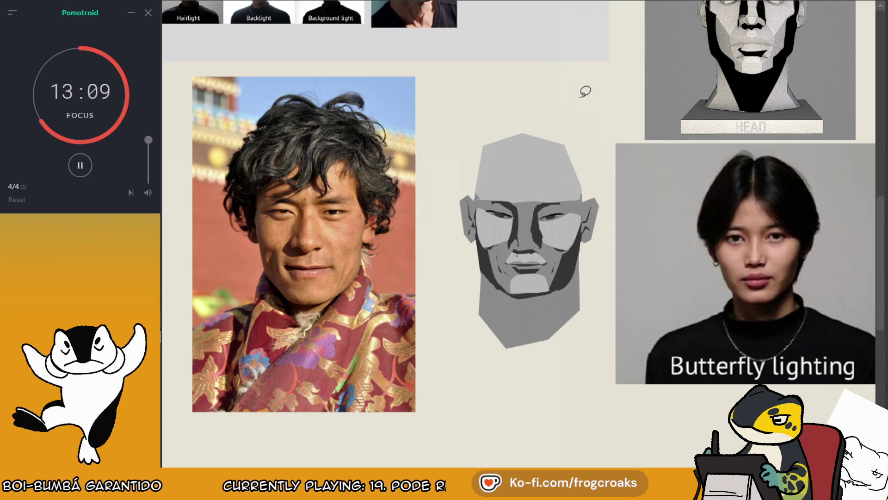
{"action": "key", "text": "ctrl+z"}
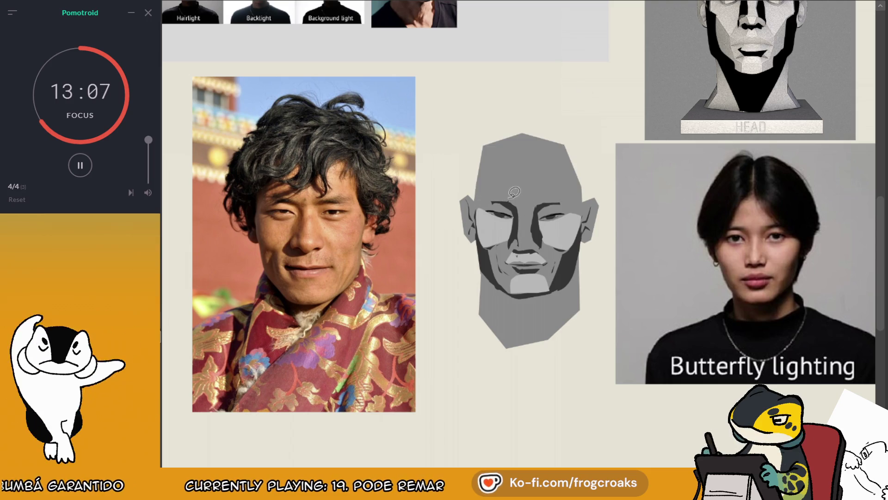
{"action": "left_click_drag", "start_coordinate": [514, 192], "coordinate": [472, 241]}
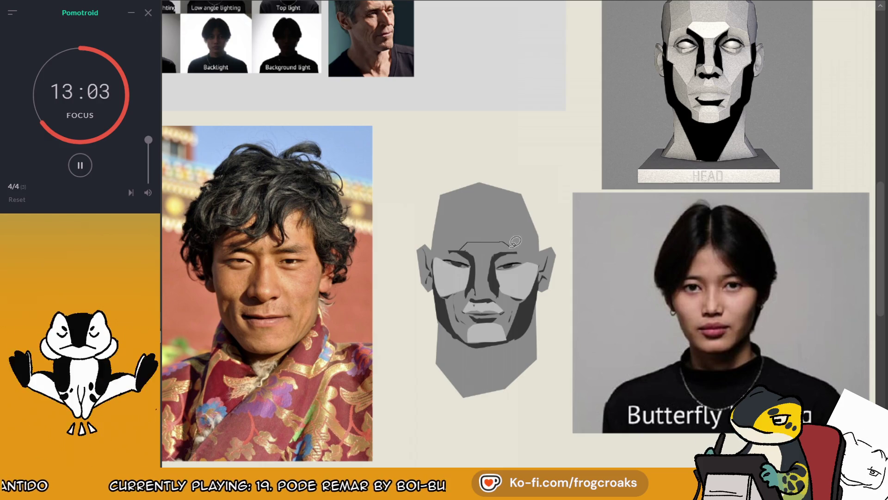
{"action": "mouse_move", "coordinate": [469, 243]}
{"action": "left_mouse_down"}
{"action": "mouse_move", "coordinate": [427, 230]}
{"action": "mouse_move", "coordinate": [546, 170]}
{"action": "mouse_move", "coordinate": [548, 239]}
{"action": "mouse_move", "coordinate": [553, 221]}
{"action": "left_mouse_up"}
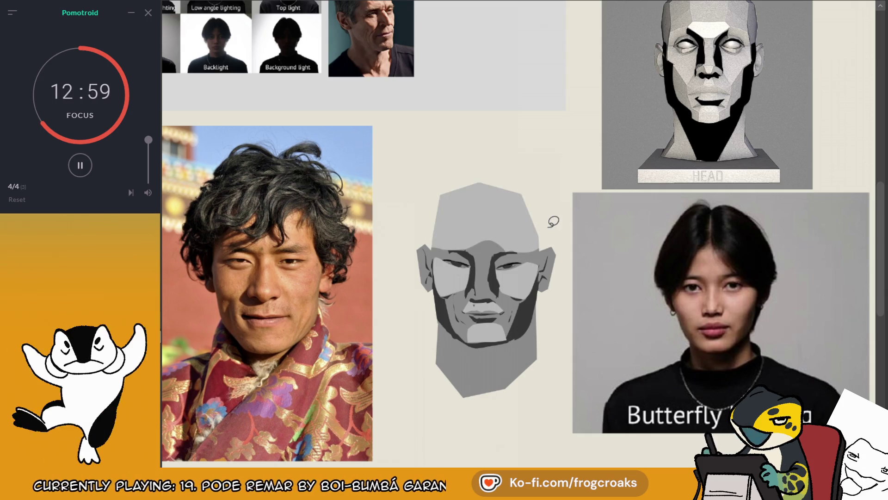
{"action": "mouse_move", "coordinate": [479, 236]}
{"action": "left_mouse_down"}
{"action": "mouse_move", "coordinate": [480, 248]}
{"action": "mouse_move", "coordinate": [512, 243]}
{"action": "mouse_move", "coordinate": [516, 234]}
{"action": "left_mouse_up"}
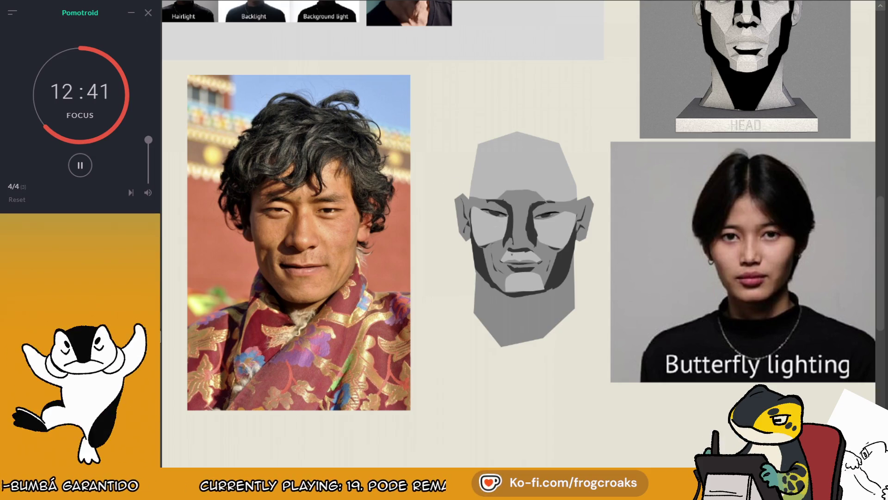
- Magic-wand select the head's face planes, toggling the reference layer to compare
{"action": "left_click", "coordinate": [524, 202]}
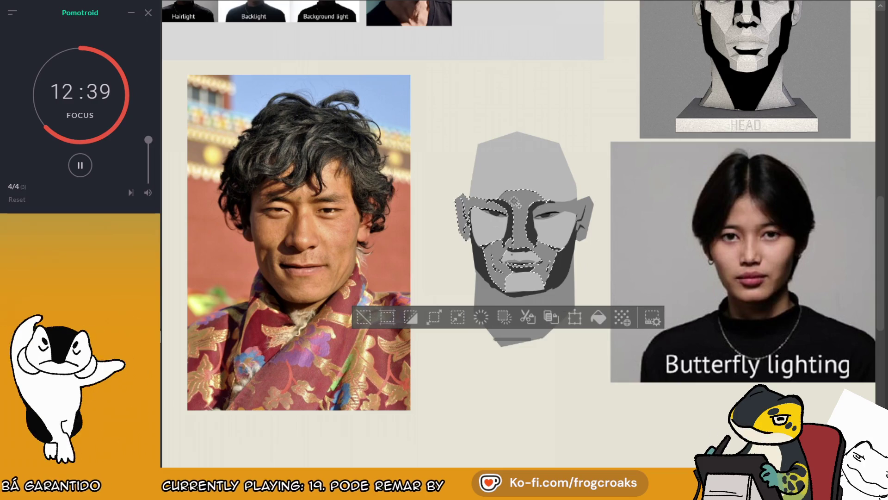
{"action": "left_click", "coordinate": [378, 317]}
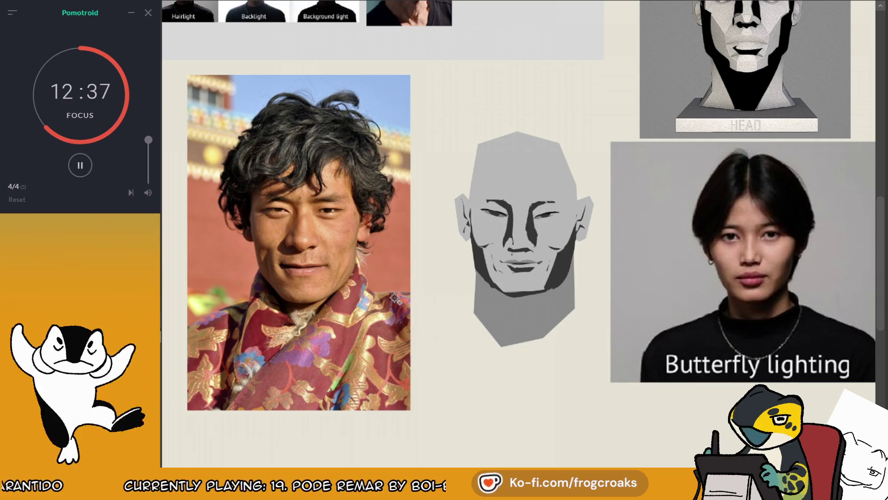
{"action": "key", "text": "ctrl+shift+d"}
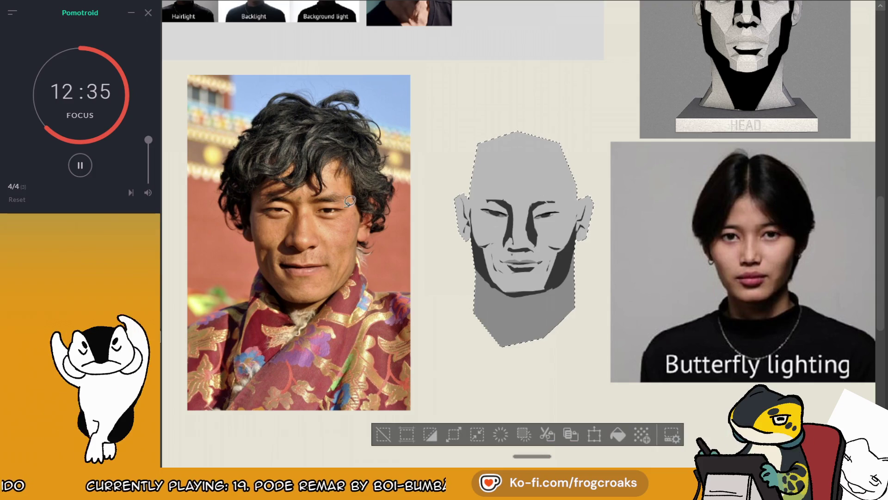
{"action": "left_click", "coordinate": [377, 434]}
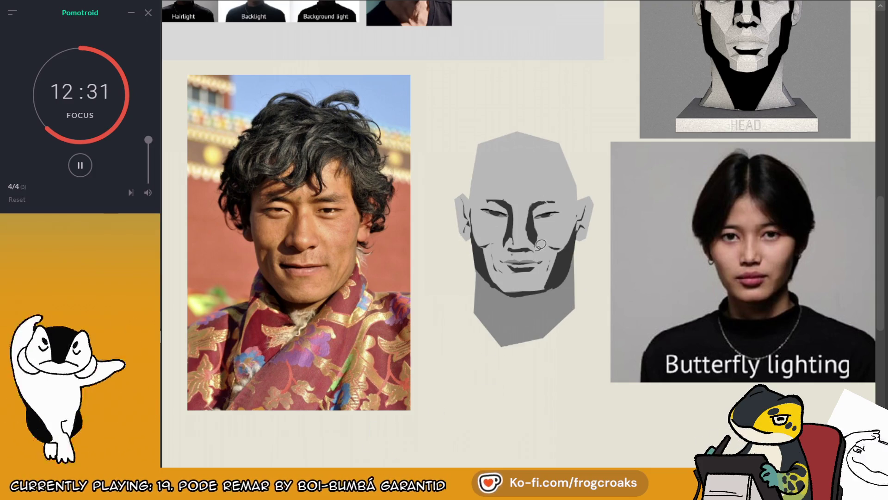
{"action": "key", "text": "Delete"}
{"action": "key", "text": "ctrl+z"}
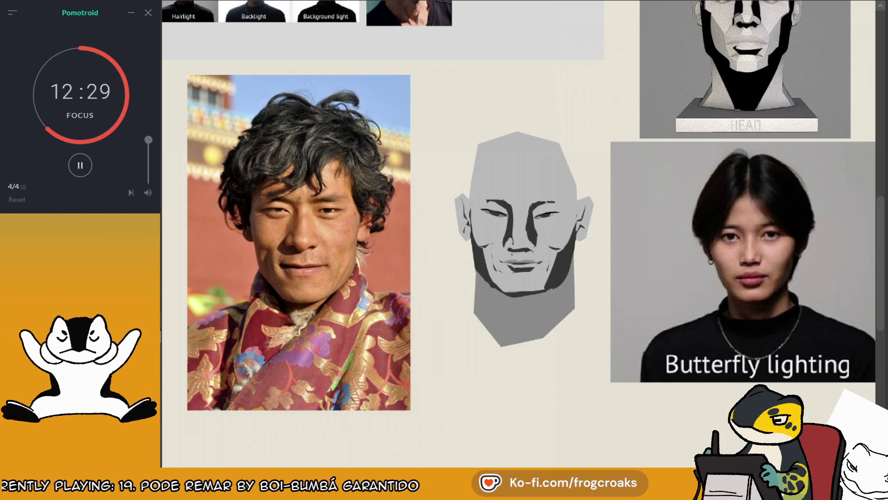
{"action": "mouse_move", "coordinate": [477, 217]}
{"action": "left_mouse_down"}
{"action": "mouse_move", "coordinate": [513, 229]}
{"action": "mouse_move", "coordinate": [485, 218]}
{"action": "mouse_move", "coordinate": [506, 226]}
{"action": "left_mouse_up"}
{"action": "key", "text": "ctrl+z"}
{"action": "key", "text": "ctrl+z"}
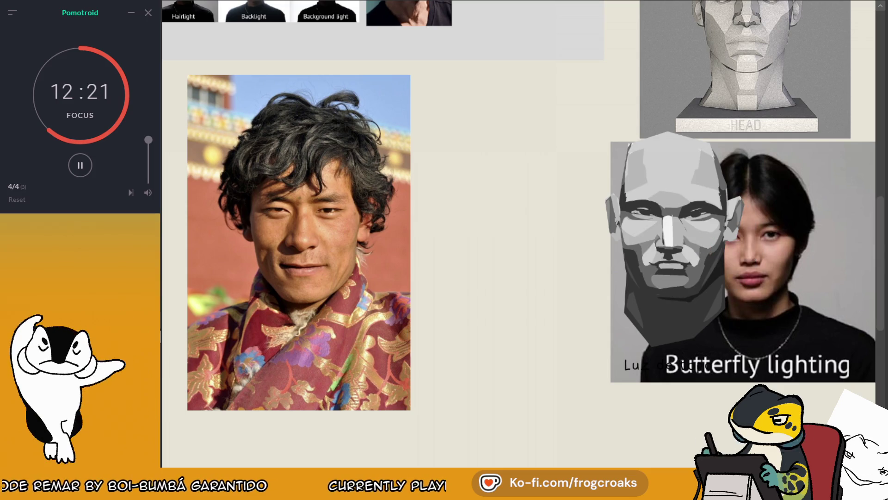
{"action": "key", "text": "ctrl+y"}
{"action": "key", "text": "ctrl+y"}
{"action": "key", "text": "ctrl+y"}
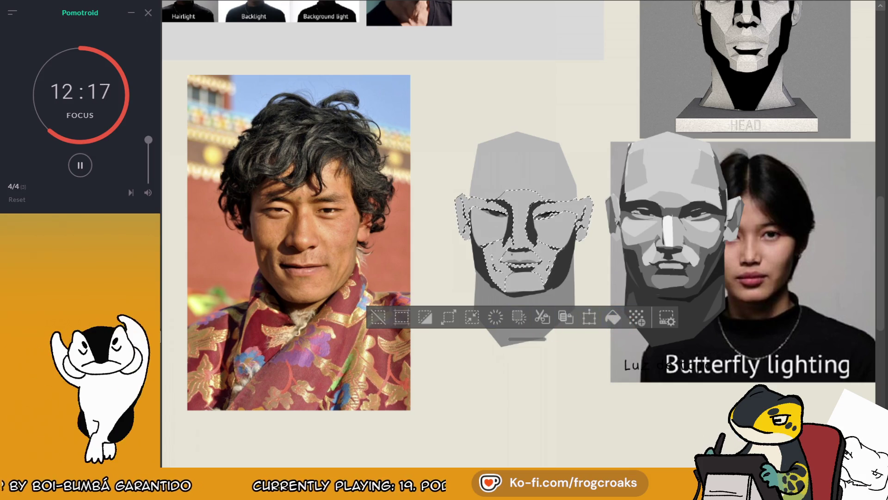
{"action": "key", "text": "ctrl+z"}
{"action": "key", "text": "ctrl+y"}
- Fill the selected planes with light grey from the low-poly reference head, then deselect
{"action": "left_click", "coordinate": [645, 217]}
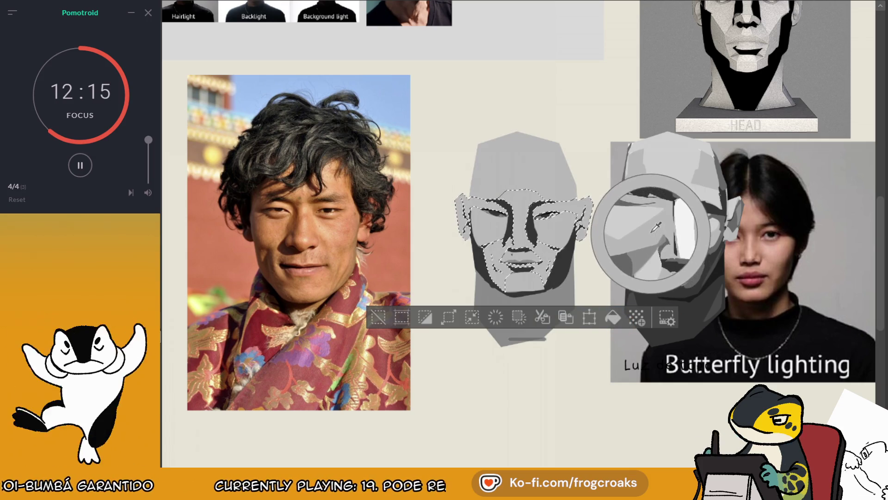
{"action": "left_click", "coordinate": [656, 226]}
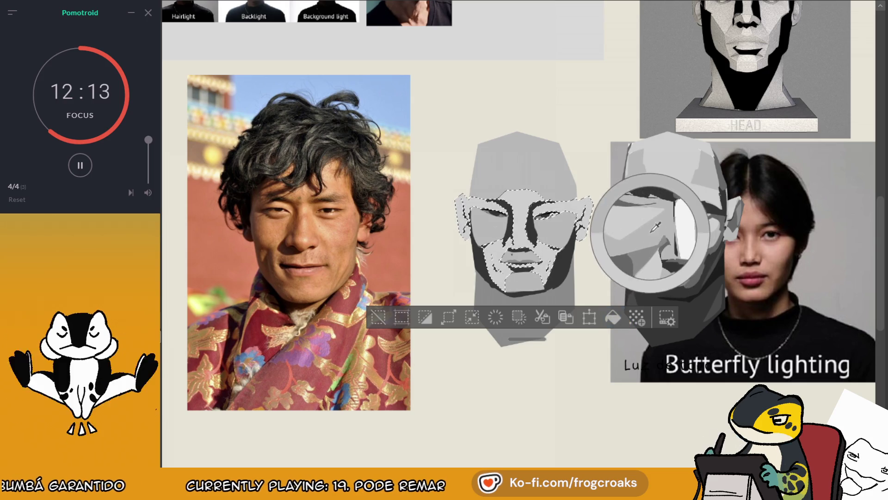
{"action": "left_click", "coordinate": [613, 317]}
{"action": "left_click", "coordinate": [376, 319]}
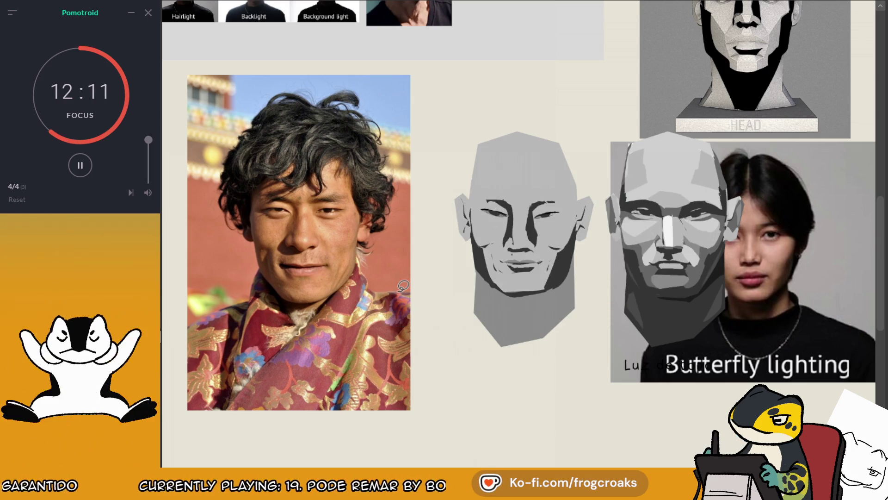
{"action": "left_click", "coordinate": [576, 287]}
{"action": "left_click", "coordinate": [694, 251]}
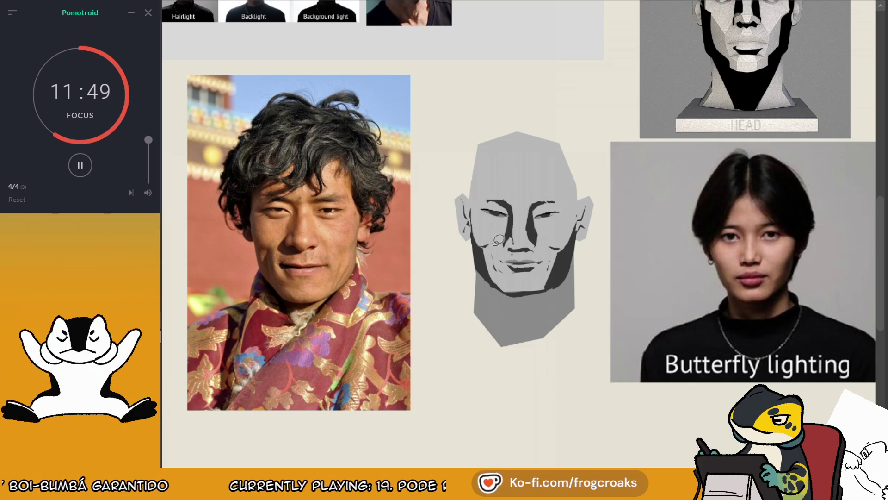
{"action": "left_click_drag", "start_coordinate": [482, 246], "coordinate": [507, 228]}
{"action": "key", "text": "ctrl+z"}
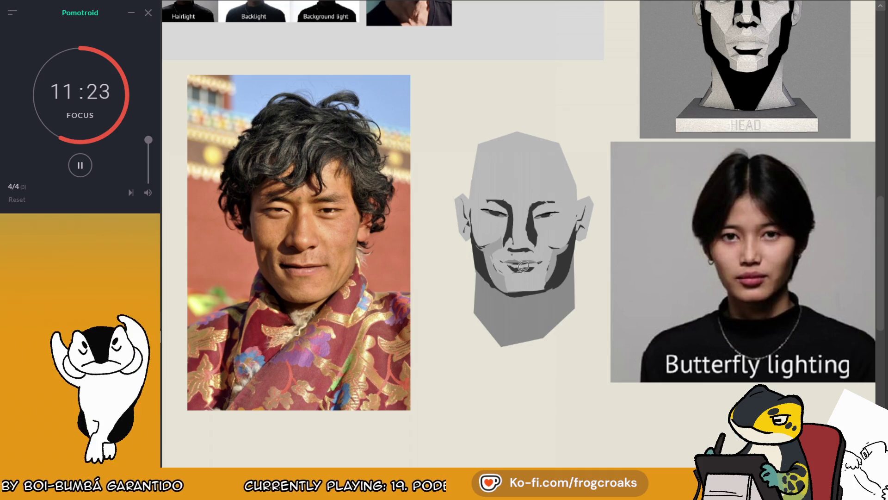
{"action": "left_click_drag", "start_coordinate": [505, 277], "coordinate": [511, 289]}
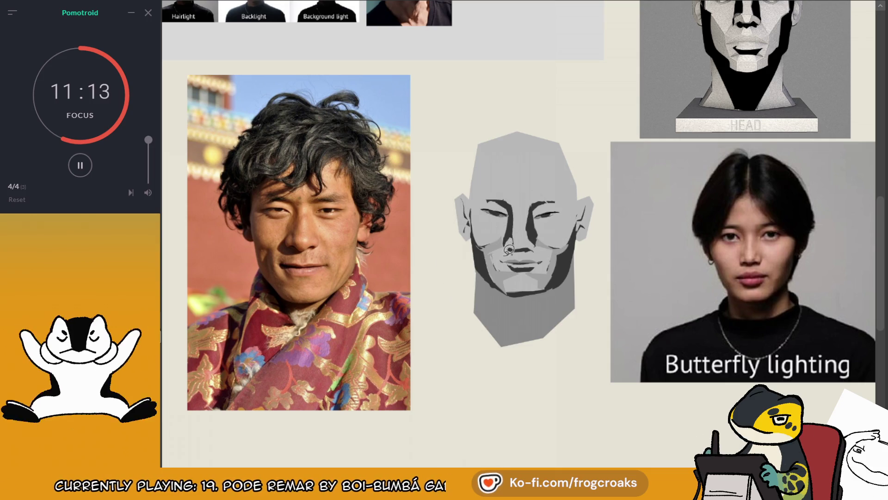
{"action": "right_click", "coordinate": [504, 268]}
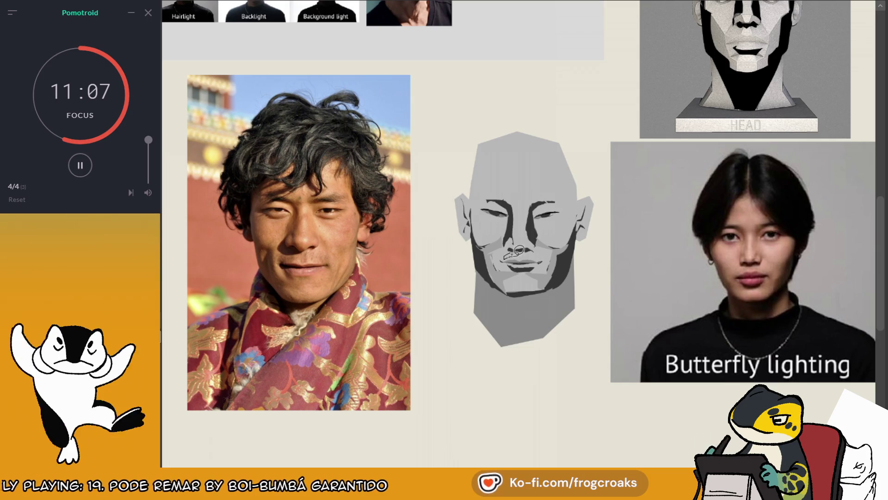
{"action": "left_click_drag", "start_coordinate": [519, 250], "coordinate": [536, 251]}
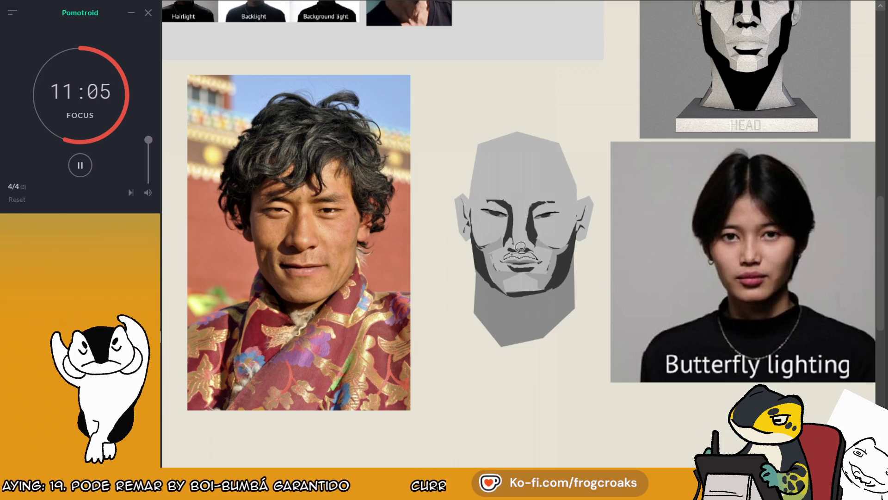
{"action": "key", "text": "ctrl+z"}
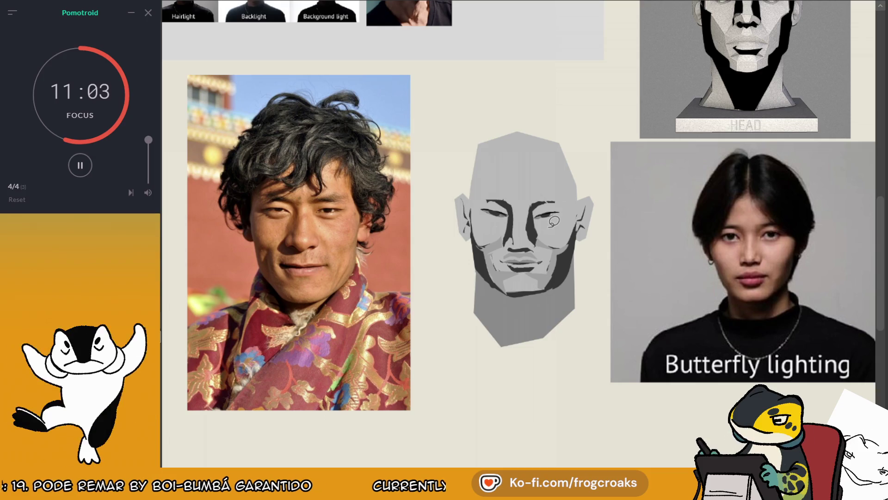
{"action": "left_click_drag", "start_coordinate": [512, 251], "coordinate": [534, 253]}
{"action": "key", "text": "ctrl+z"}
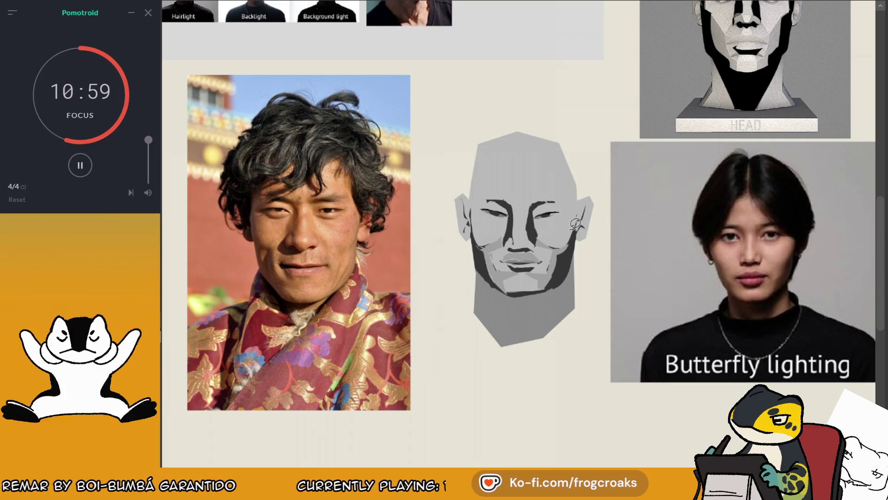
{"action": "scroll", "coordinate": [520, 236], "scroll_direction": "up", "scroll_amount": 5}
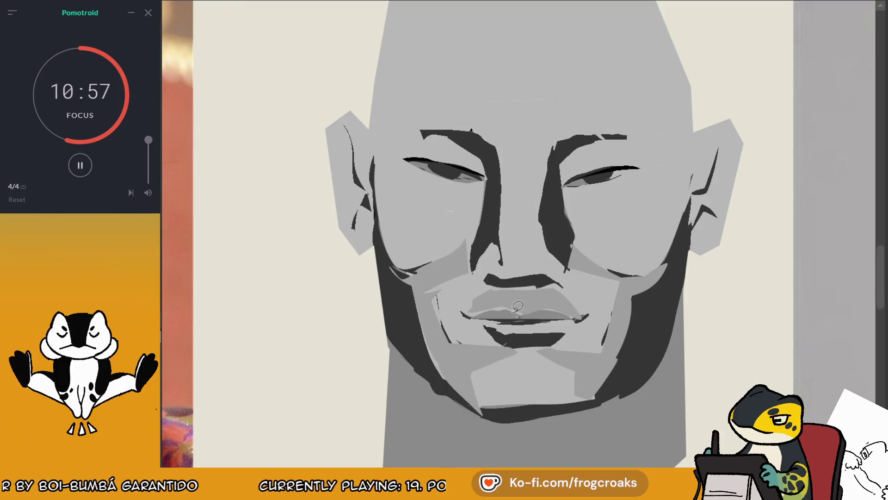
{"action": "left_click_drag", "start_coordinate": [472, 317], "coordinate": [522, 304]}
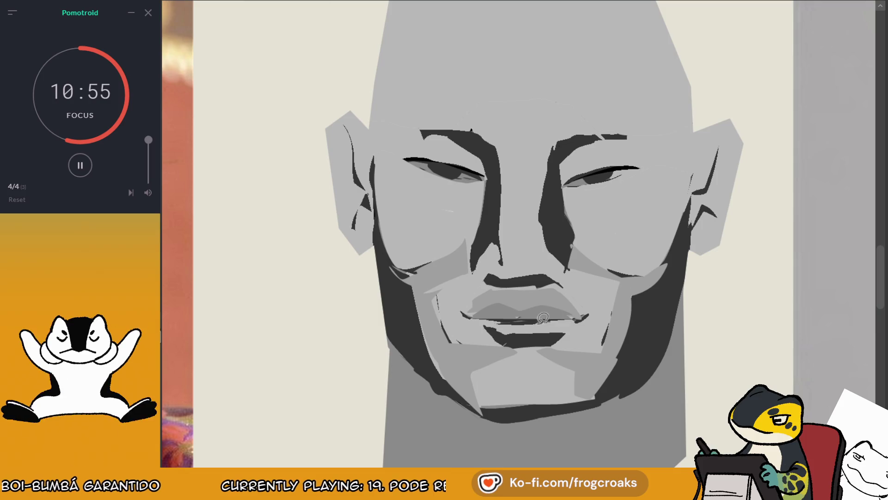
{"action": "left_click_drag", "start_coordinate": [477, 322], "coordinate": [542, 330]}
{"action": "key", "text": "ctrl+z"}
{"action": "key", "text": "ctrl+z"}
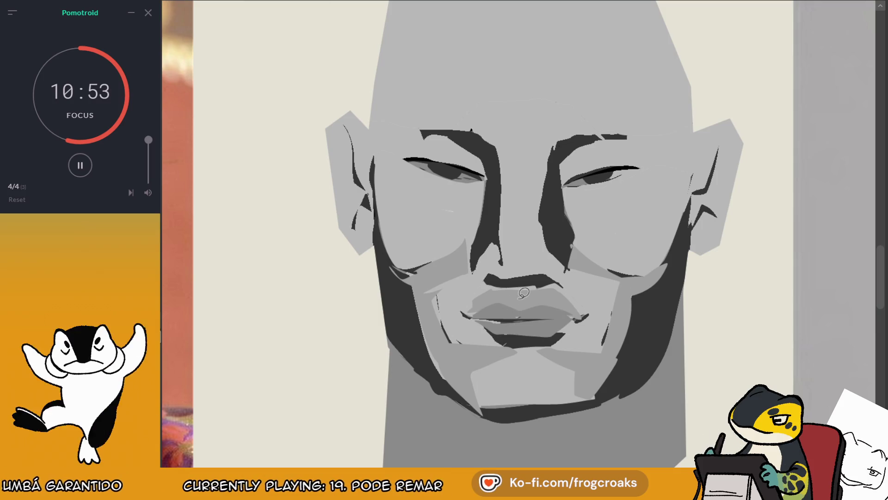
{"action": "key", "text": "ctrl+z"}
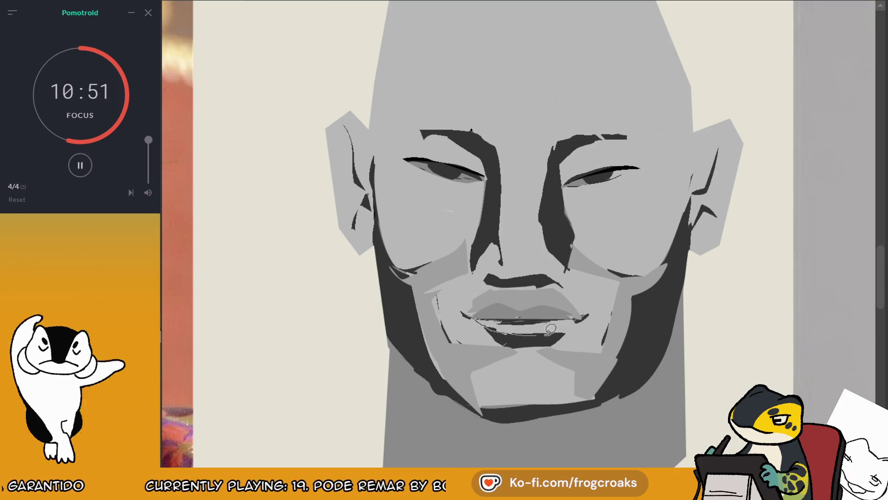
{"action": "key", "text": "ctrl+y"}
{"action": "scroll", "coordinate": [510, 299], "scroll_direction": "down", "scroll_amount": 5}
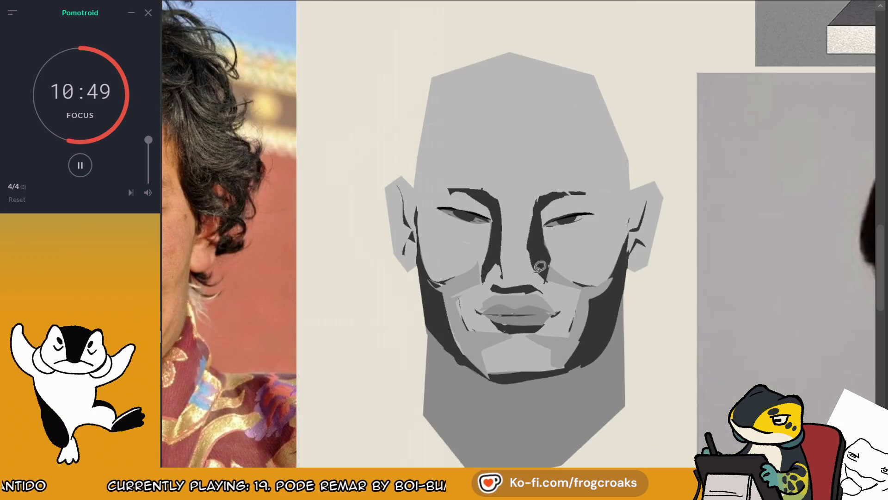
{"action": "scroll", "coordinate": [385, 316], "scroll_direction": "up", "scroll_amount": 5}
{"action": "scroll", "coordinate": [529, 264], "scroll_direction": "up", "scroll_amount": 2}
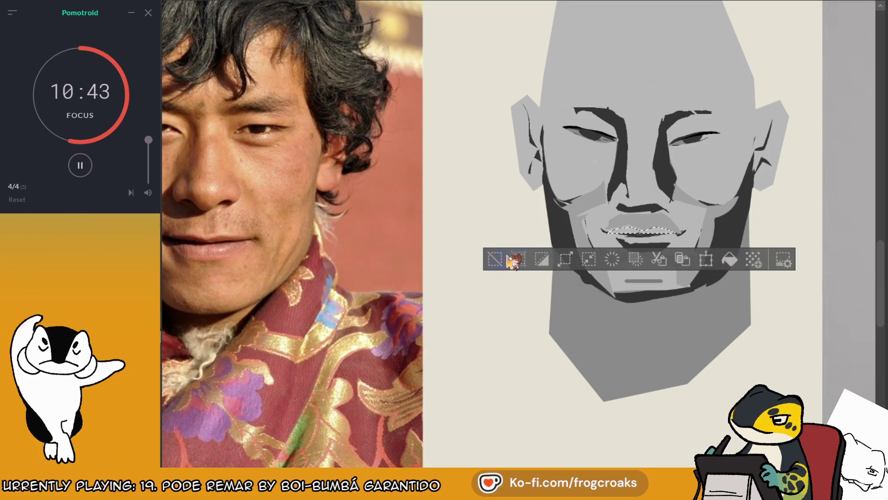
{"action": "scroll", "coordinate": [511, 241], "scroll_direction": "down", "scroll_amount": 3}
{"action": "scroll", "coordinate": [511, 241], "scroll_direction": "down", "scroll_amount": 2}
{"action": "scroll", "coordinate": [638, 218], "scroll_direction": "up", "scroll_amount": 4}
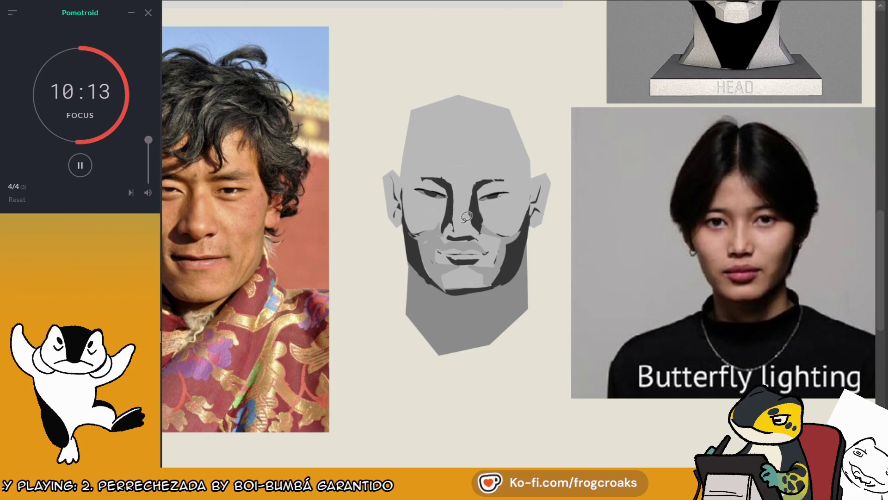
{"action": "mouse_move", "coordinate": [460, 263]}
{"action": "left_mouse_down"}
{"action": "mouse_move", "coordinate": [442, 256]}
{"action": "mouse_move", "coordinate": [480, 261]}
{"action": "mouse_move", "coordinate": [504, 248]}
{"action": "mouse_move", "coordinate": [505, 234]}
{"action": "left_mouse_up"}
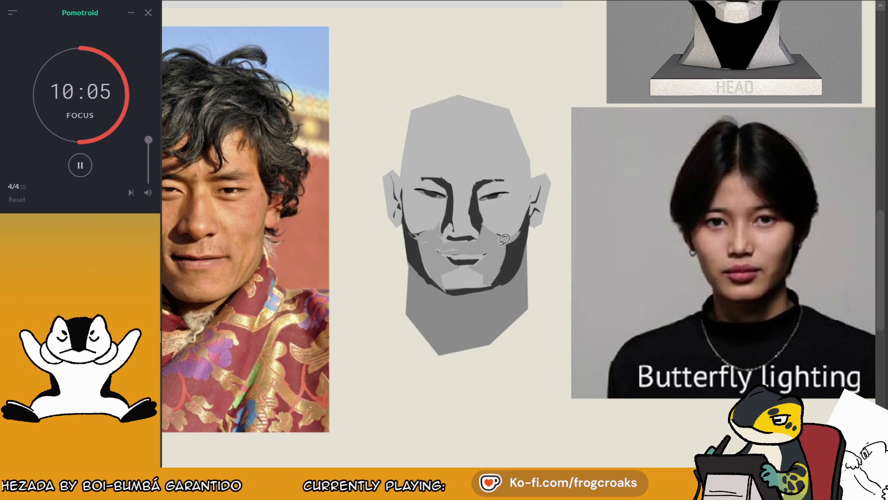
{"action": "mouse_move", "coordinate": [439, 253]}
{"action": "left_mouse_down"}
{"action": "mouse_move", "coordinate": [484, 253]}
{"action": "mouse_move", "coordinate": [462, 242]}
{"action": "mouse_move", "coordinate": [484, 249]}
{"action": "mouse_move", "coordinate": [460, 249]}
{"action": "left_mouse_up"}
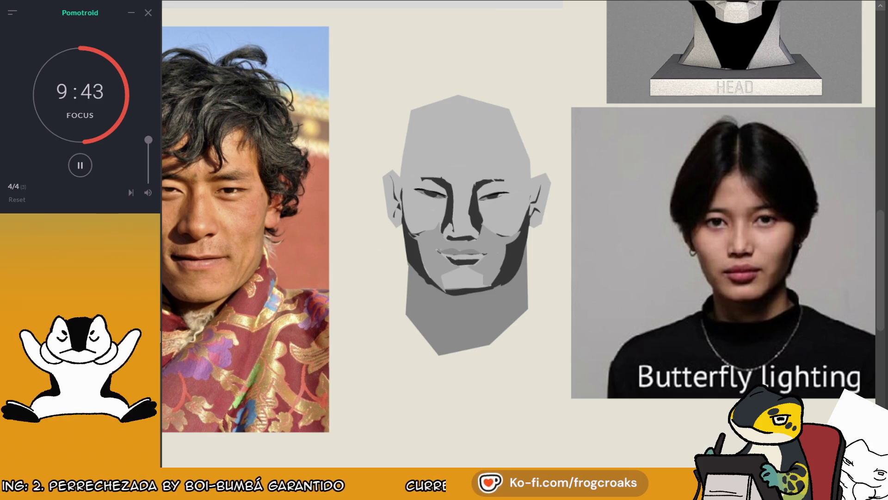
{"action": "scroll", "coordinate": [499, 97], "scroll_direction": "down", "scroll_amount": 2}
{"action": "scroll", "coordinate": [541, 116], "scroll_direction": "up", "scroll_amount": 2}
{"action": "scroll", "coordinate": [546, 95], "scroll_direction": "up", "scroll_amount": 1}
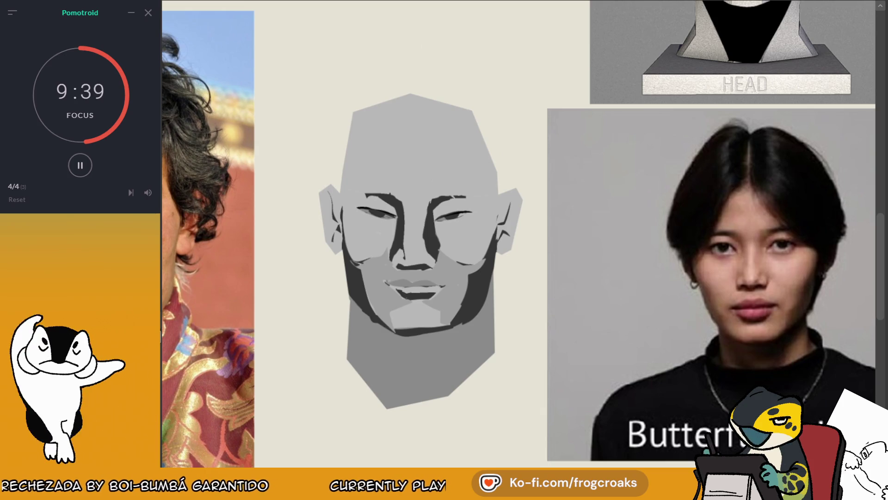
- Compare with and without the beard shape, then reshape the lower lip fuller
{"action": "key", "text": "ctrl+z"}
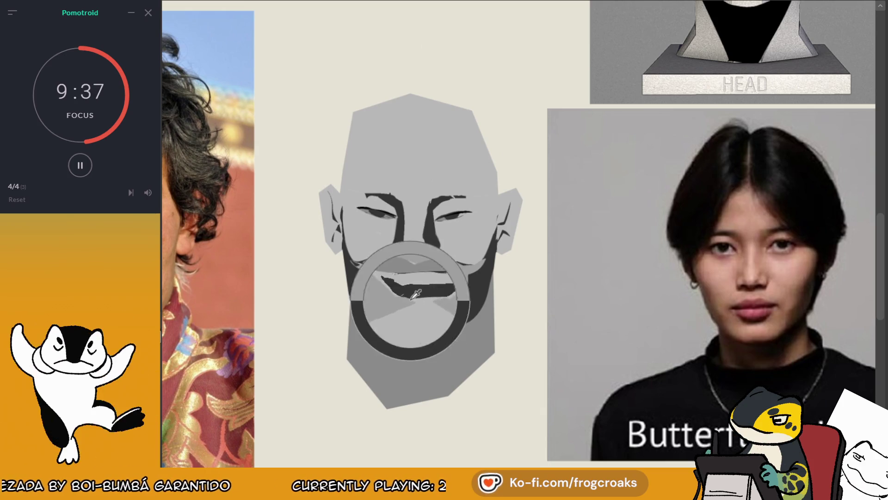
{"action": "key", "text": "ctrl+shift+z"}
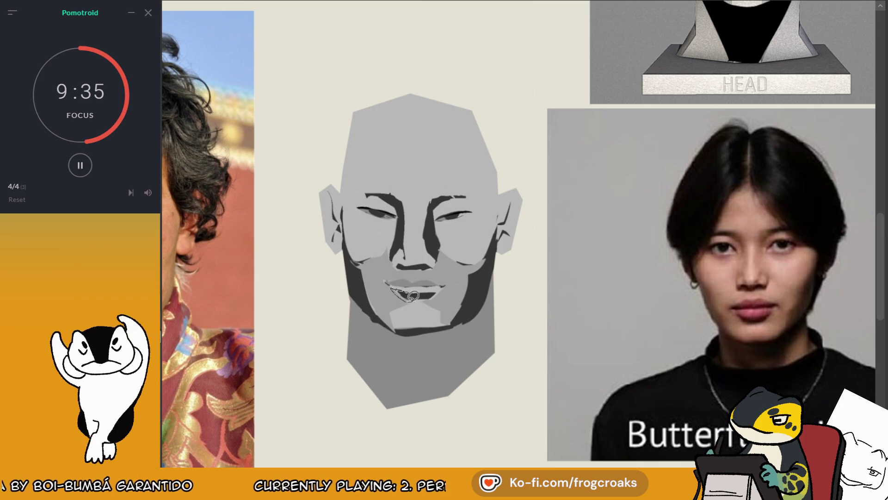
{"action": "mouse_move", "coordinate": [413, 295]}
{"action": "left_mouse_down"}
{"action": "mouse_move", "coordinate": [432, 296]}
{"action": "mouse_move", "coordinate": [398, 293]}
{"action": "mouse_move", "coordinate": [392, 311]}
{"action": "mouse_move", "coordinate": [445, 317]}
{"action": "left_mouse_up"}
{"action": "scroll", "coordinate": [447, 301], "scroll_direction": "down", "scroll_amount": 3}
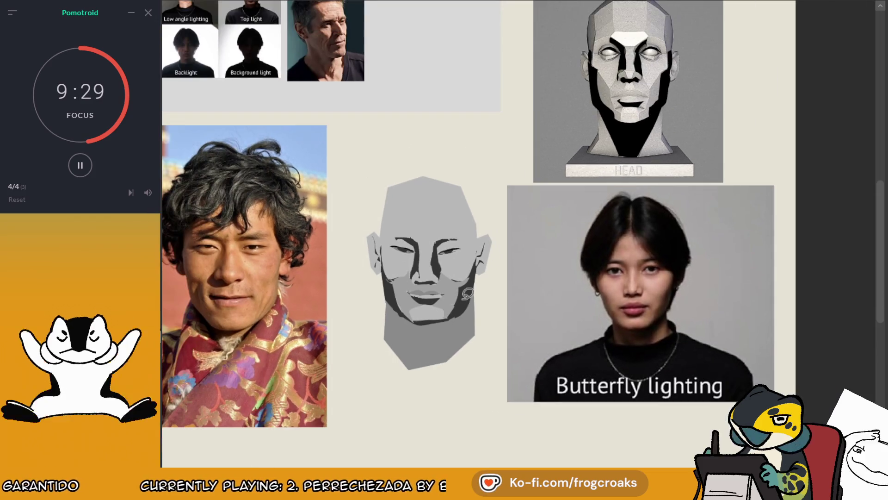
{"action": "scroll", "coordinate": [430, 282], "scroll_direction": "up", "scroll_amount": 1}
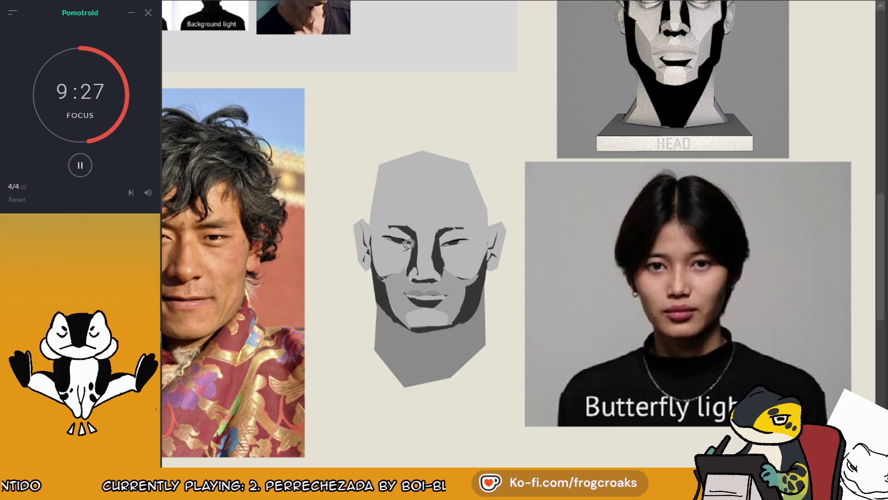
{"action": "scroll", "coordinate": [401, 261], "scroll_direction": "up", "scroll_amount": 1}
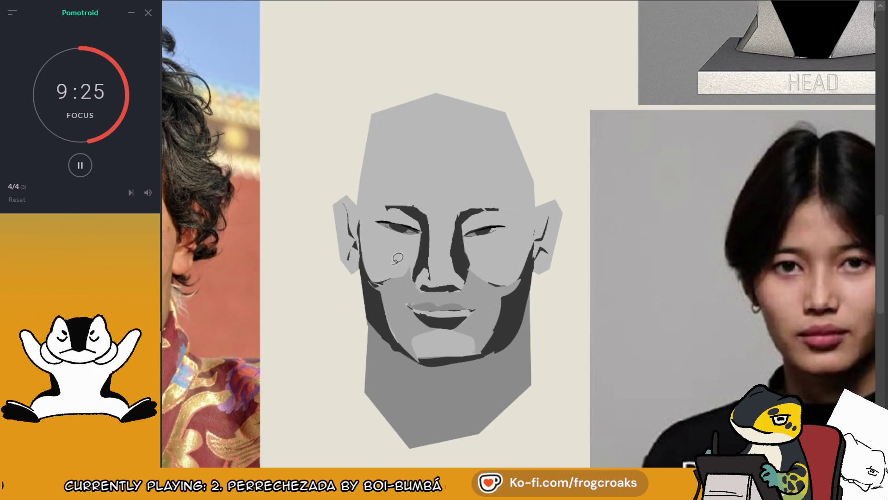
- Brush darker grey shadow planes beneath both the left and right eyes
{"action": "mouse_move", "coordinate": [408, 229]}
{"action": "left_mouse_down"}
{"action": "mouse_move", "coordinate": [419, 251]}
{"action": "mouse_move", "coordinate": [483, 234]}
{"action": "left_mouse_up"}
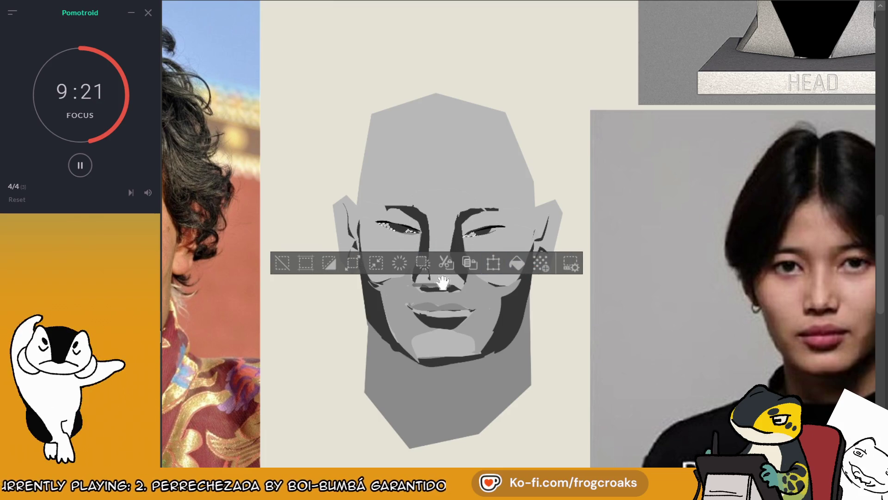
{"action": "left_click", "coordinate": [287, 263]}
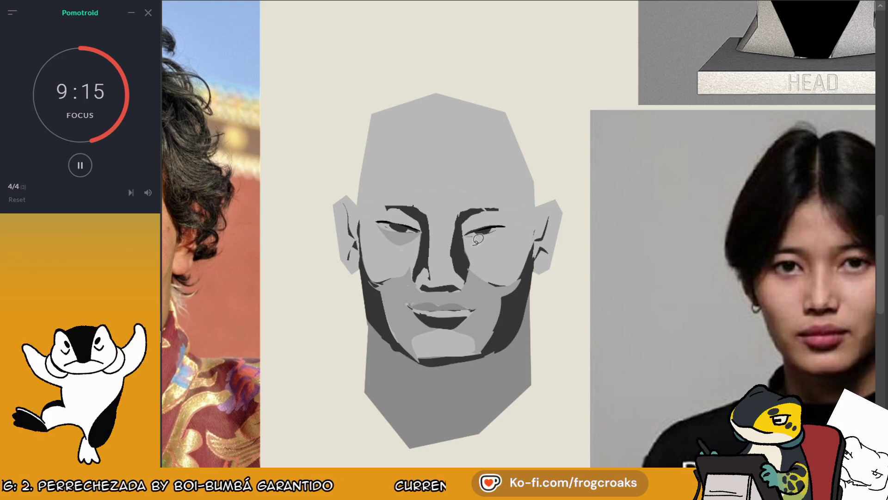
{"action": "left_click_drag", "start_coordinate": [391, 232], "coordinate": [410, 234]}
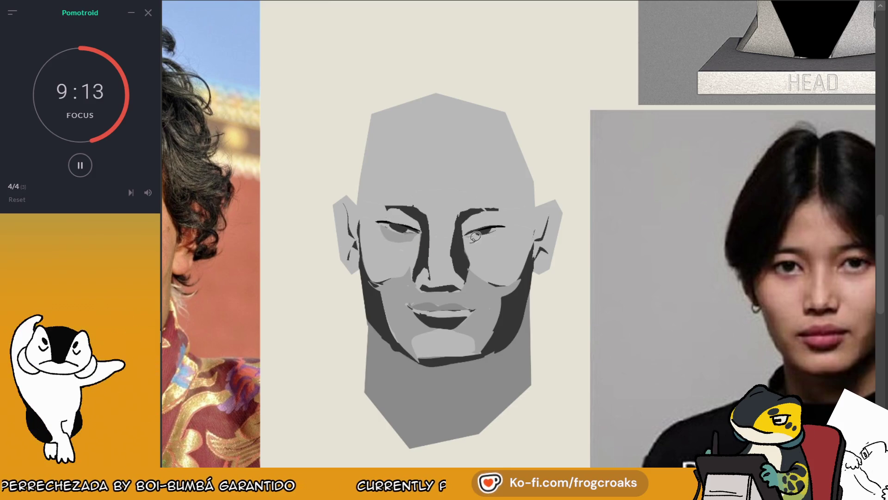
{"action": "left_click_drag", "start_coordinate": [503, 239], "coordinate": [467, 242]}
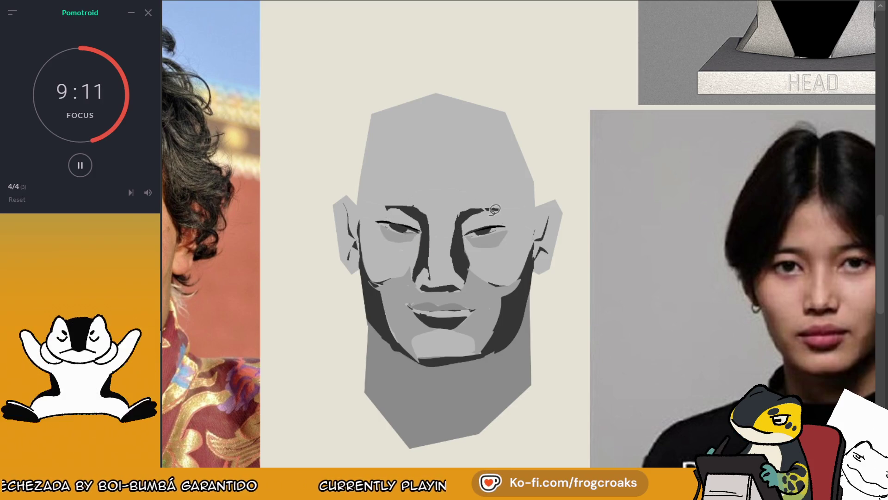
{"action": "scroll", "coordinate": [494, 210], "scroll_direction": "down", "scroll_amount": 3}
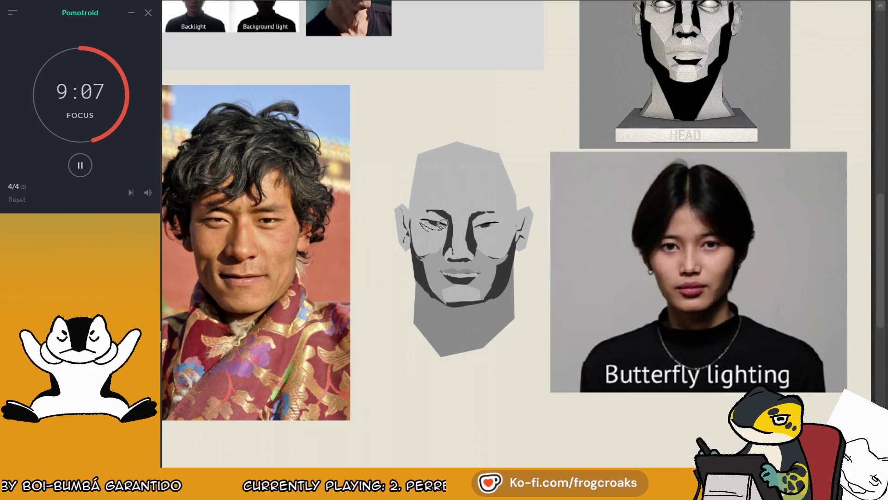
- Brush light grey over the left under-eye shadow and both sides of the nose
{"action": "scroll", "coordinate": [491, 268], "scroll_direction": "up", "scroll_amount": 2}
{"action": "scroll", "coordinate": [481, 249], "scroll_direction": "down", "scroll_amount": 2}
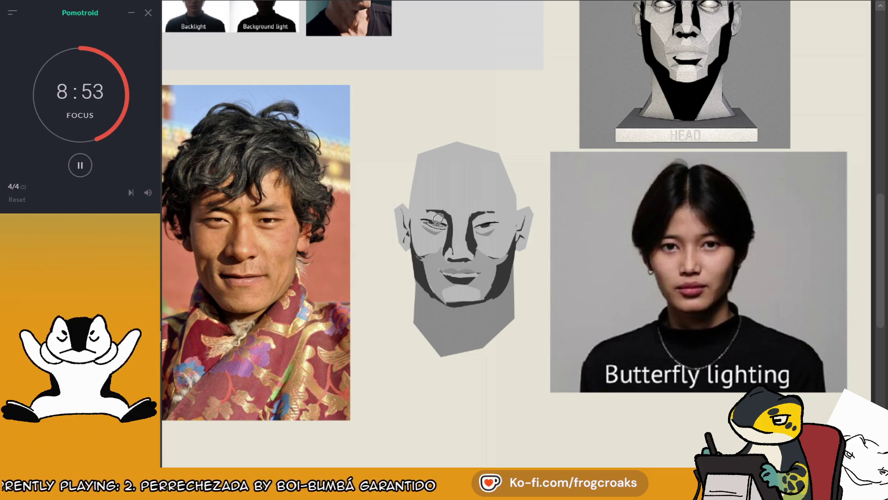
{"action": "left_click_drag", "start_coordinate": [478, 228], "coordinate": [493, 224]}
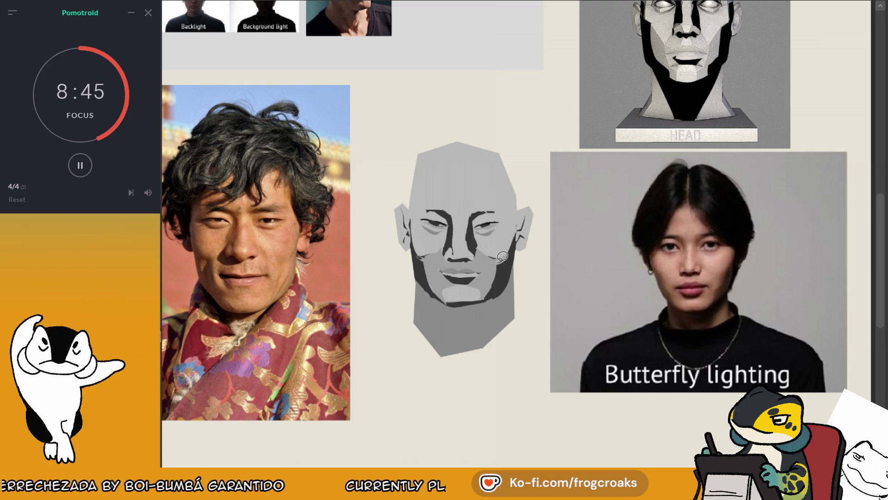
{"action": "left_click_drag", "start_coordinate": [458, 213], "coordinate": [448, 248]}
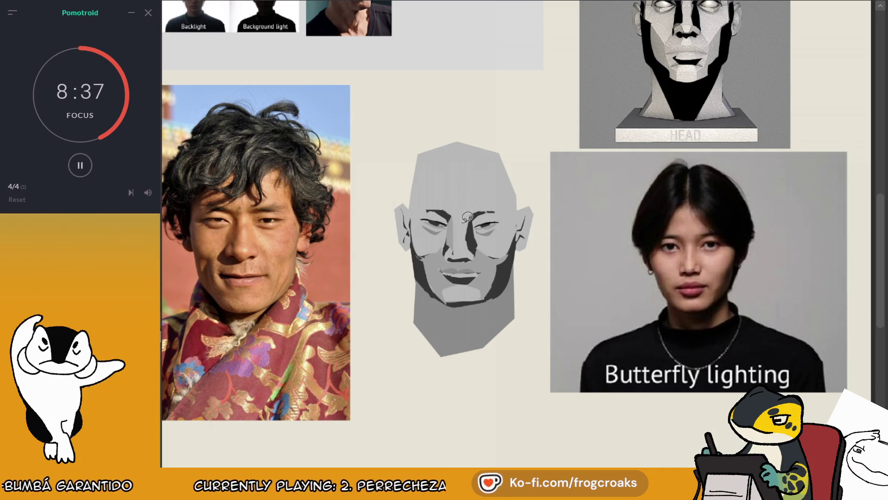
{"action": "left_click_drag", "start_coordinate": [477, 211], "coordinate": [471, 240]}
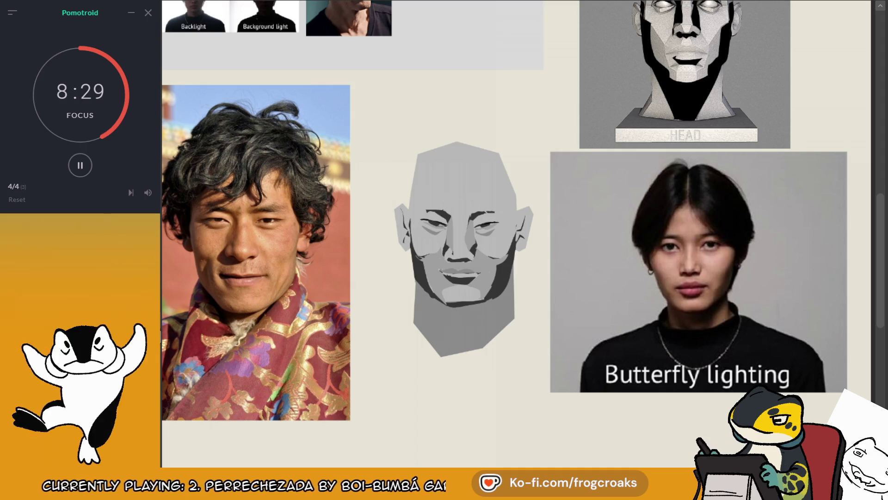
{"action": "key", "text": "ctrl+v"}
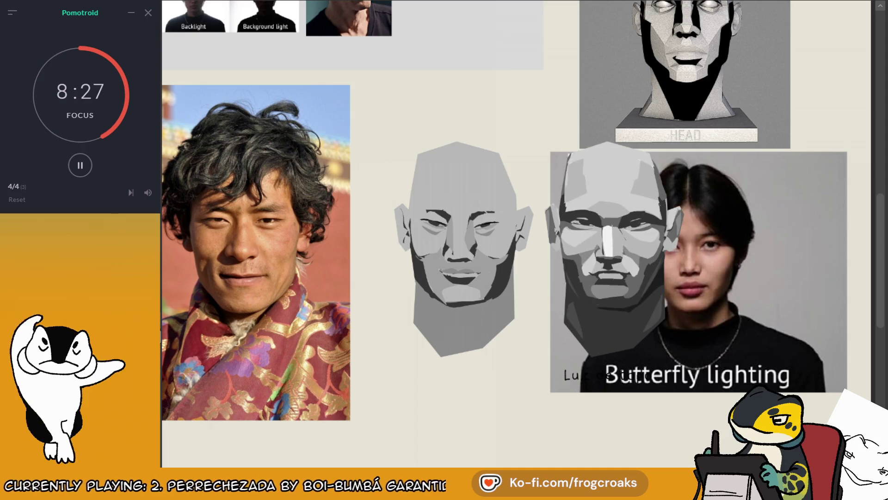
{"action": "key", "text": "ctrl+z"}
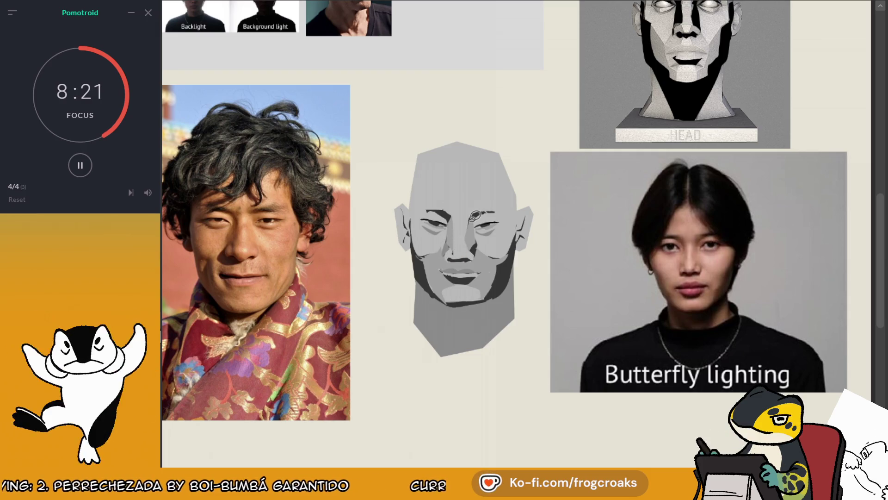
{"action": "key", "text": "ctrl+v"}
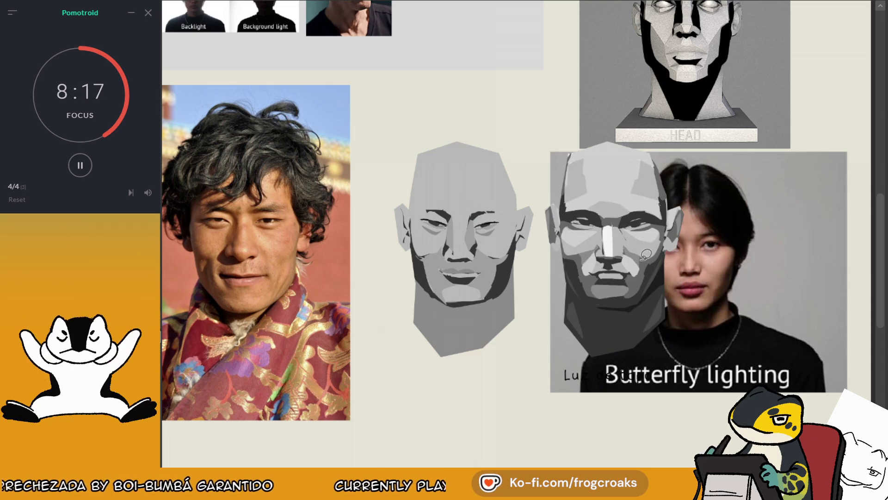
{"action": "left_click", "coordinate": [664, 188], "text": "ctrl"}
{"action": "mouse_move", "coordinate": [666, 185]}
{"action": "left_mouse_down"}
{"action": "mouse_move", "coordinate": [638, 259]}
{"action": "mouse_move", "coordinate": [638, 248]}
{"action": "mouse_move", "coordinate": [680, 242]}
{"action": "left_mouse_up"}
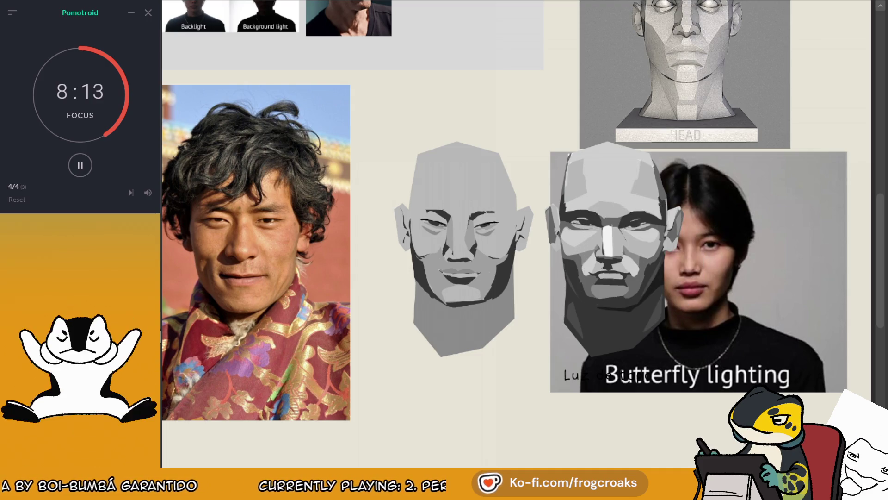
{"action": "key", "text": "ctrl+z"}
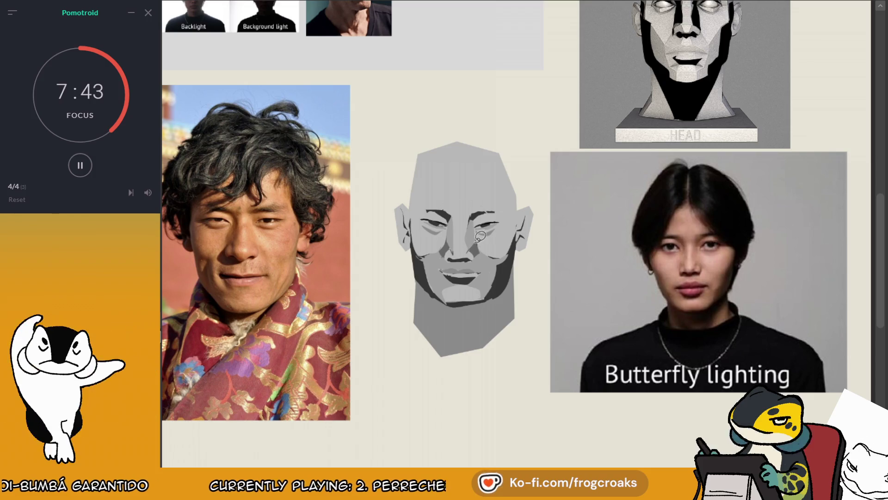
{"action": "scroll", "coordinate": [480, 237], "scroll_direction": "up", "scroll_amount": 1}
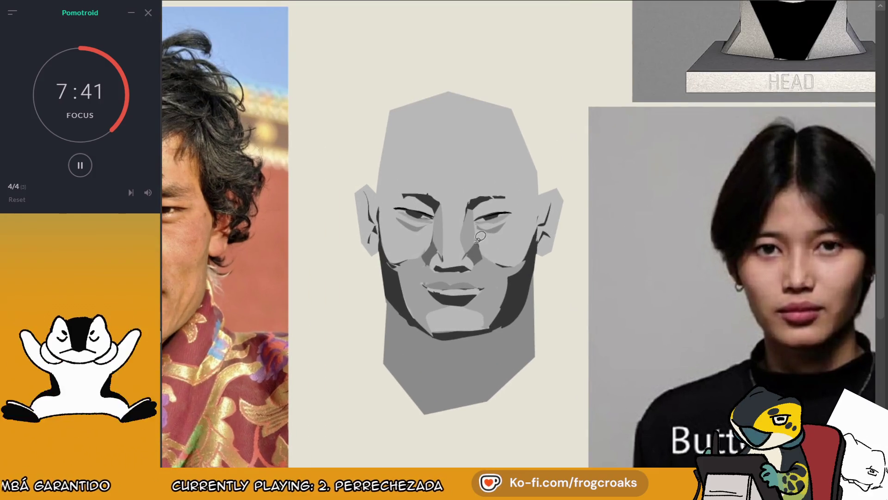
{"action": "scroll", "coordinate": [480, 237], "scroll_direction": "up", "scroll_amount": 1}
{"action": "scroll", "coordinate": [518, 233], "scroll_direction": "right", "scroll_amount": 2}
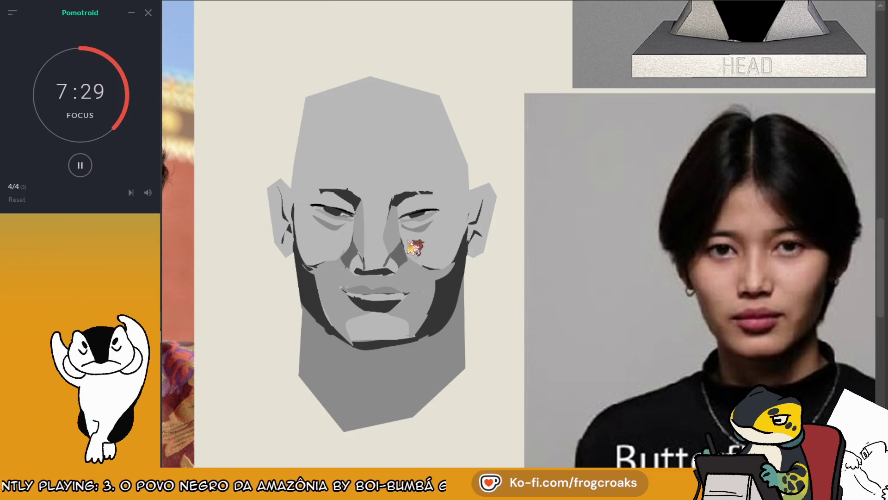
{"action": "left_click_drag", "start_coordinate": [430, 241], "coordinate": [668, 240]}
{"action": "mouse_move", "coordinate": [601, 241]}
{"action": "left_mouse_down"}
{"action": "mouse_move", "coordinate": [434, 233]}
{"action": "mouse_move", "coordinate": [506, 227]}
{"action": "left_mouse_up"}
{"action": "mouse_move", "coordinate": [518, 259]}
{"action": "left_mouse_down"}
{"action": "mouse_move", "coordinate": [508, 269]}
{"action": "mouse_move", "coordinate": [546, 265]}
{"action": "mouse_move", "coordinate": [614, 235]}
{"action": "left_mouse_up"}
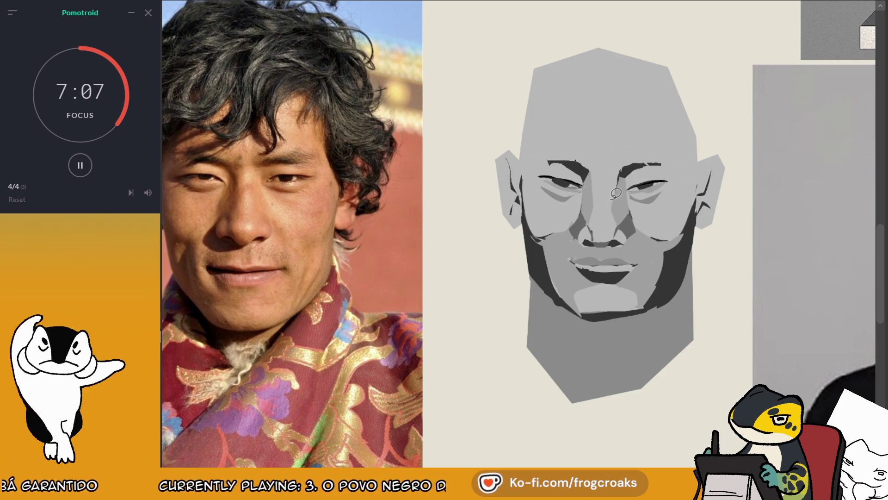
- Lasso-fill darker shadow shapes along the right jaw, chin and lower left of the head
{"action": "scroll", "coordinate": [522, 234], "scroll_direction": "down", "scroll_amount": 5}
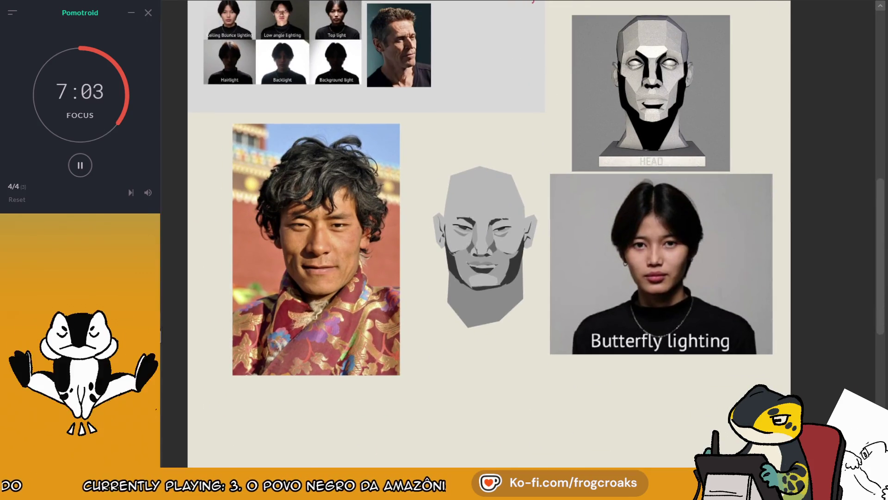
{"action": "scroll", "coordinate": [437, 287], "scroll_direction": "up", "scroll_amount": 4}
{"action": "scroll", "coordinate": [522, 208], "scroll_direction": "down", "scroll_amount": 3}
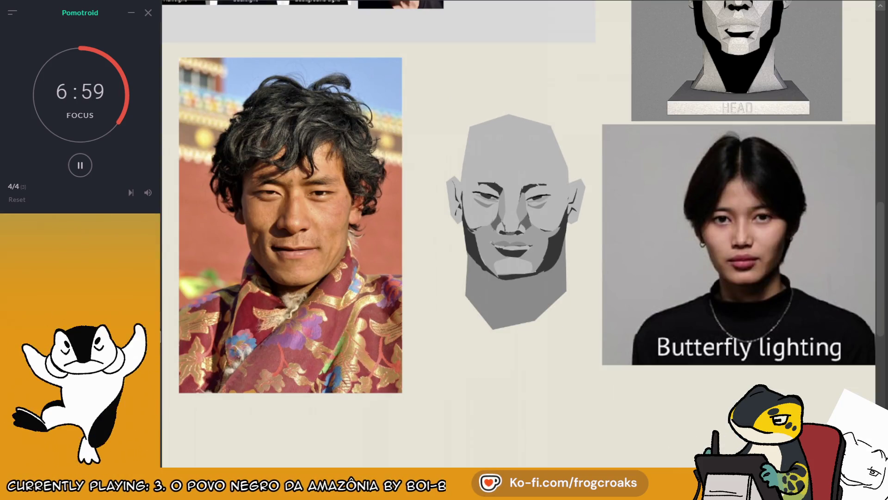
{"action": "left_click_drag", "start_coordinate": [558, 254], "coordinate": [531, 321]}
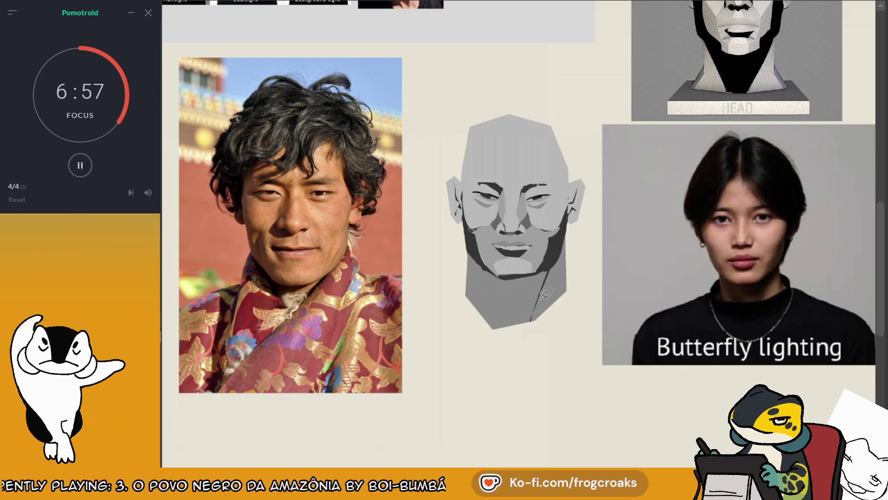
{"action": "mouse_move", "coordinate": [546, 293]}
{"action": "left_mouse_down"}
{"action": "mouse_move", "coordinate": [538, 336]}
{"action": "mouse_move", "coordinate": [484, 296]}
{"action": "mouse_move", "coordinate": [474, 254]}
{"action": "mouse_move", "coordinate": [529, 272]}
{"action": "left_mouse_up"}
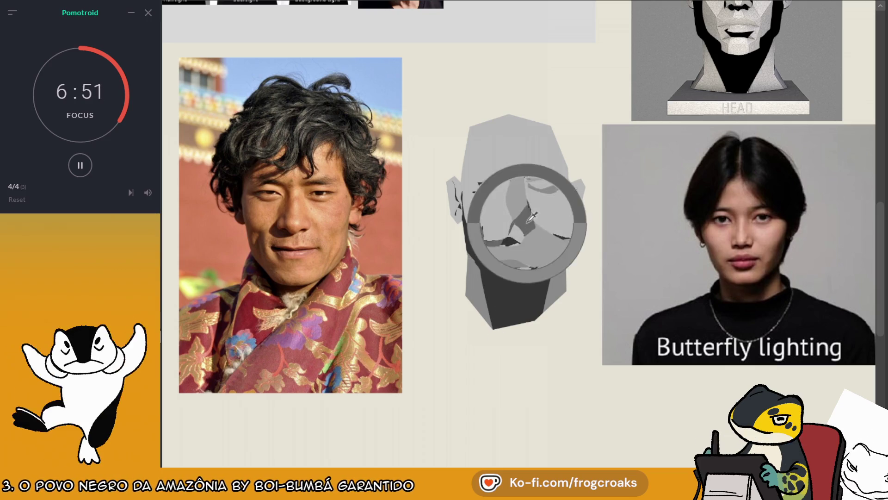
{"action": "left_click_drag", "start_coordinate": [462, 242], "coordinate": [496, 328]}
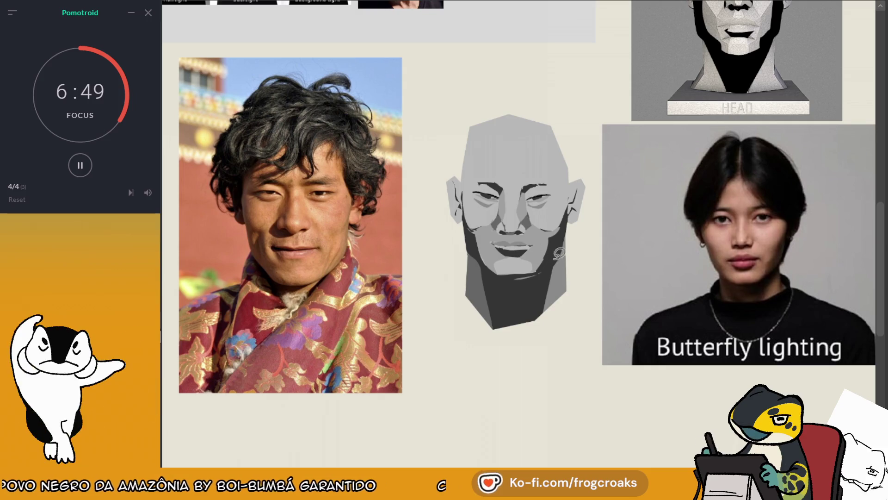
{"action": "mouse_move", "coordinate": [565, 236]}
{"action": "left_mouse_down"}
{"action": "mouse_move", "coordinate": [543, 322]}
{"action": "mouse_move", "coordinate": [590, 229]}
{"action": "left_mouse_up"}
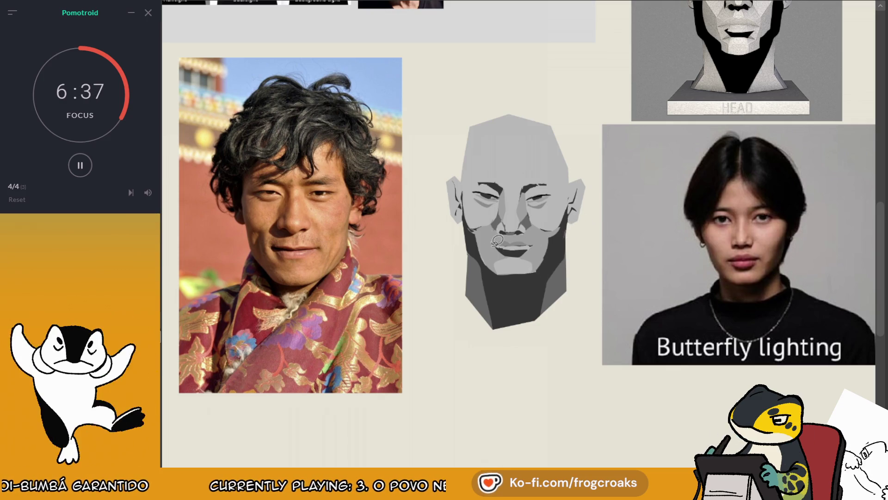
{"action": "left_click_drag", "start_coordinate": [496, 288], "coordinate": [469, 245]}
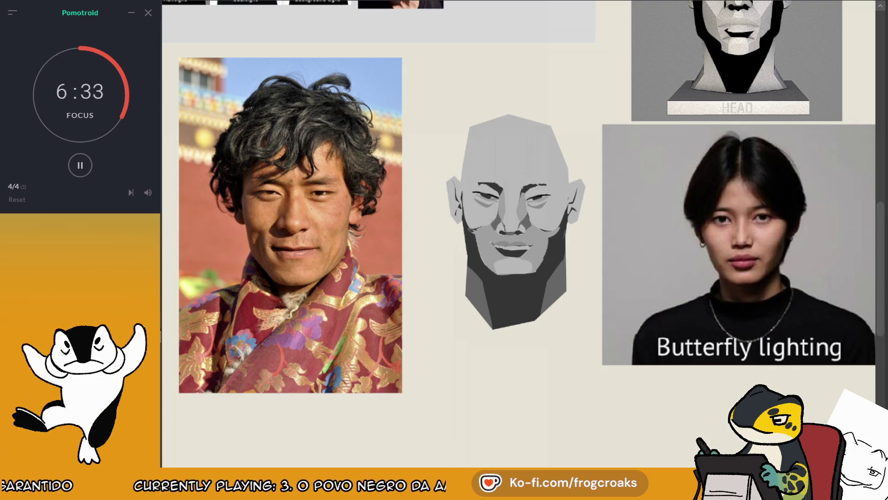
- Compare with the planar reference, sample the brow tone, and test then undo an eyelid stroke
{"action": "key", "text": "ctrl+v"}
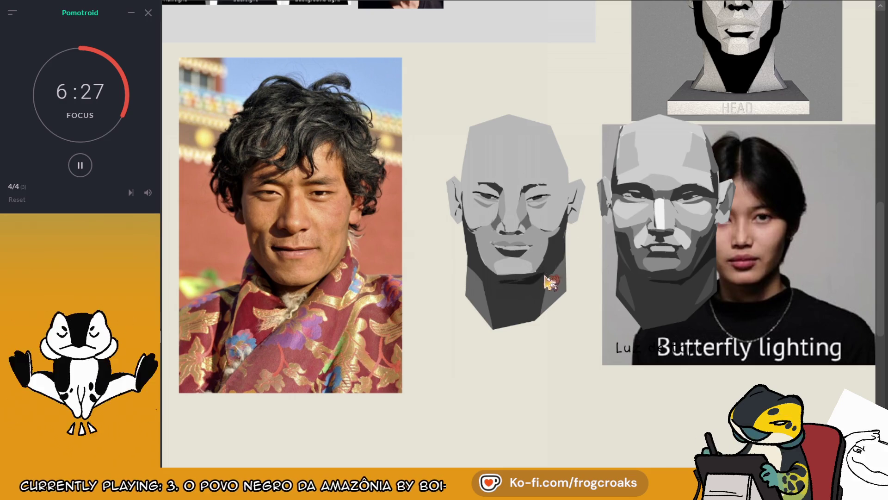
{"action": "left_click_drag", "start_coordinate": [545, 277], "coordinate": [573, 238]}
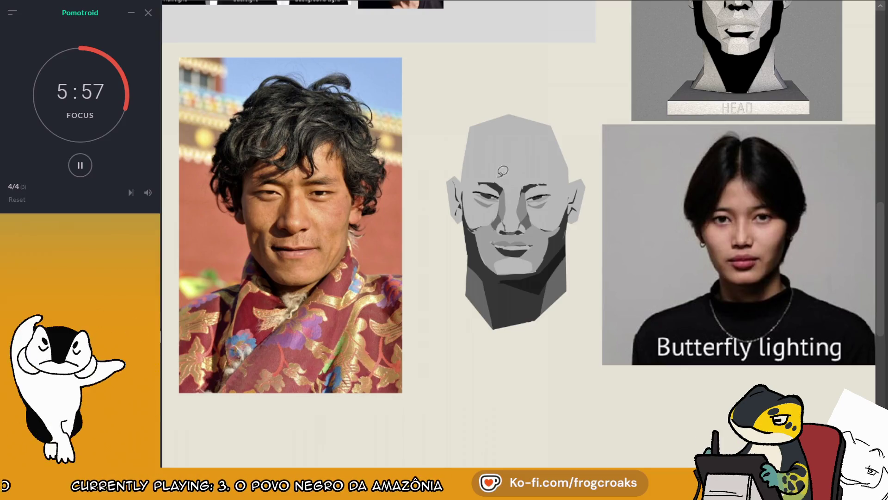
{"action": "left_click", "coordinate": [486, 194], "text": "alt"}
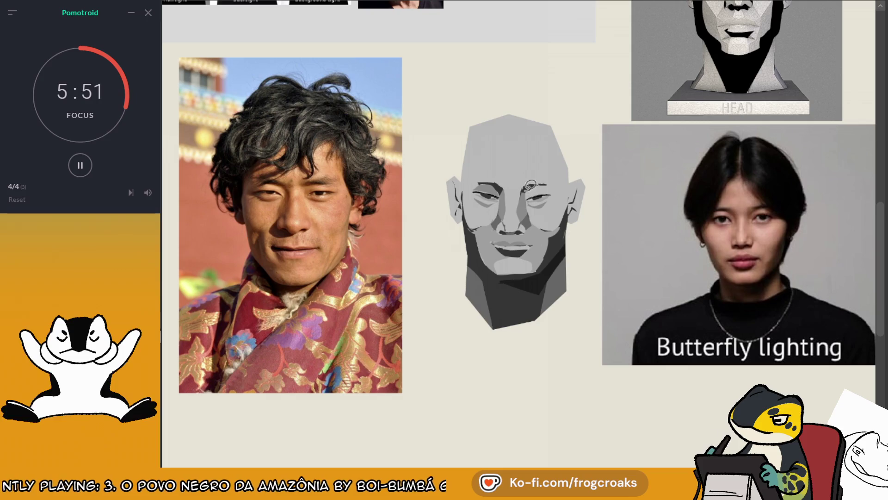
{"action": "left_click_drag", "start_coordinate": [525, 199], "coordinate": [554, 190]}
{"action": "key", "text": "ctrl+z"}
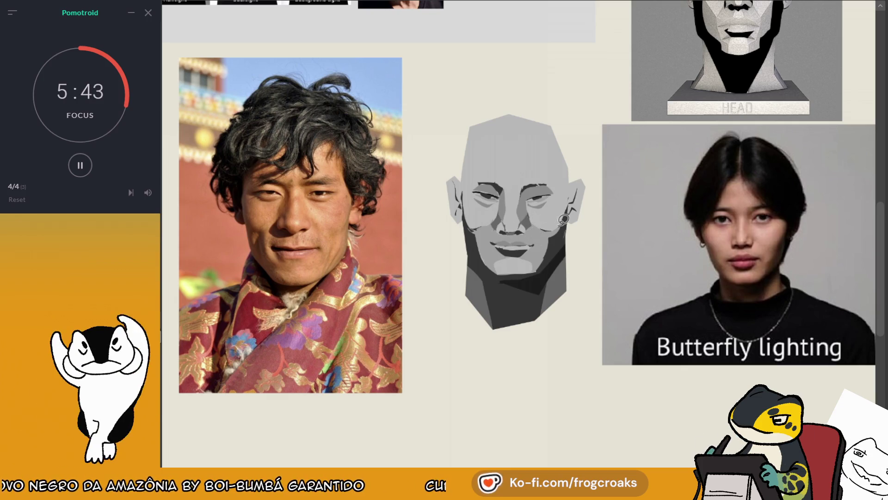
- Zoom in on the eyes and toggle the face shading to check the line art
{"action": "scroll", "coordinate": [596, 127], "scroll_direction": "up", "scroll_amount": 5}
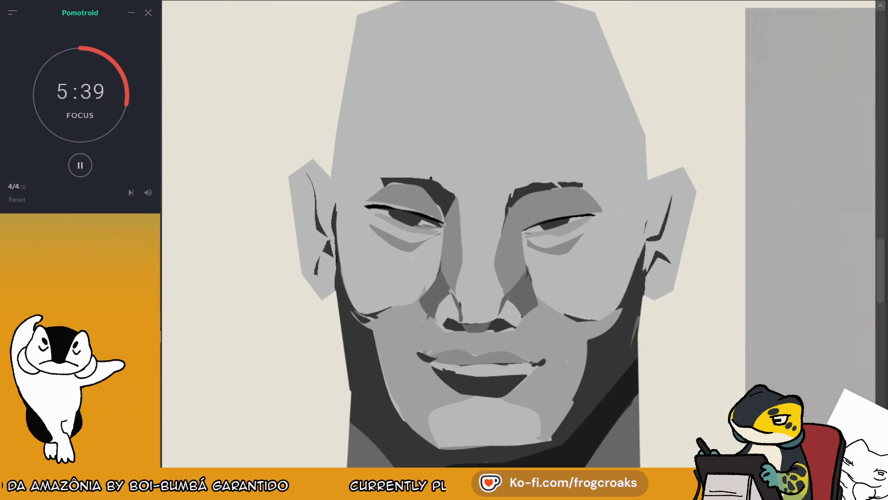
{"action": "left_click", "coordinate": [391, 209]}
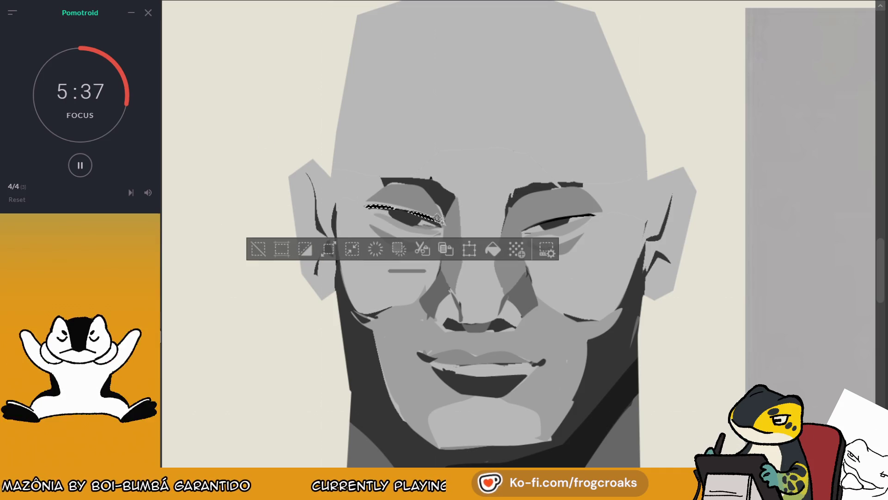
{"action": "left_click", "coordinate": [258, 249]}
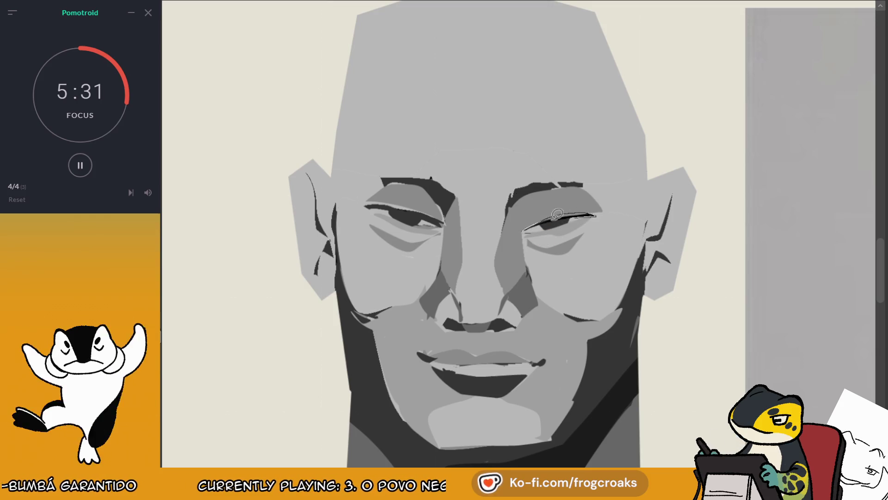
{"action": "scroll", "coordinate": [536, 215], "scroll_direction": "down", "scroll_amount": 2}
{"action": "scroll", "coordinate": [416, 232], "scroll_direction": "down", "scroll_amount": 1}
{"action": "scroll", "coordinate": [403, 216], "scroll_direction": "up", "scroll_amount": 3}
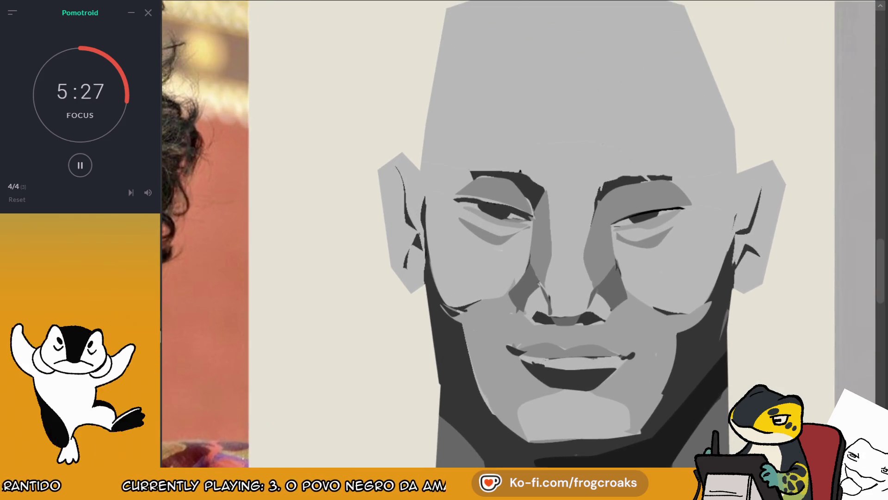
{"action": "key", "text": "ctrl+z"}
{"action": "key", "text": "ctrl+y"}
{"action": "key", "text": "ctrl+z"}
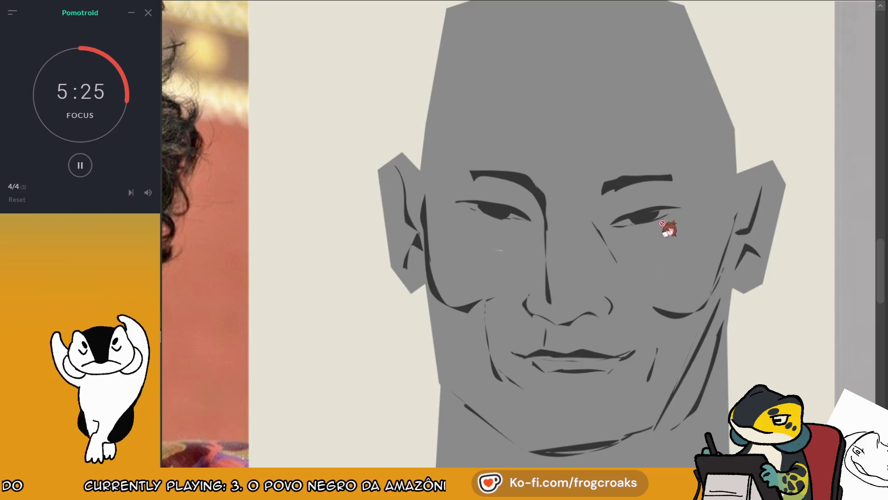
{"action": "key", "text": "ctrl+y"}
- Sample the dark tone and repaint the right eye's upper-lid line darker, thicker and longer
{"action": "left_click", "coordinate": [487, 199], "text": "alt"}
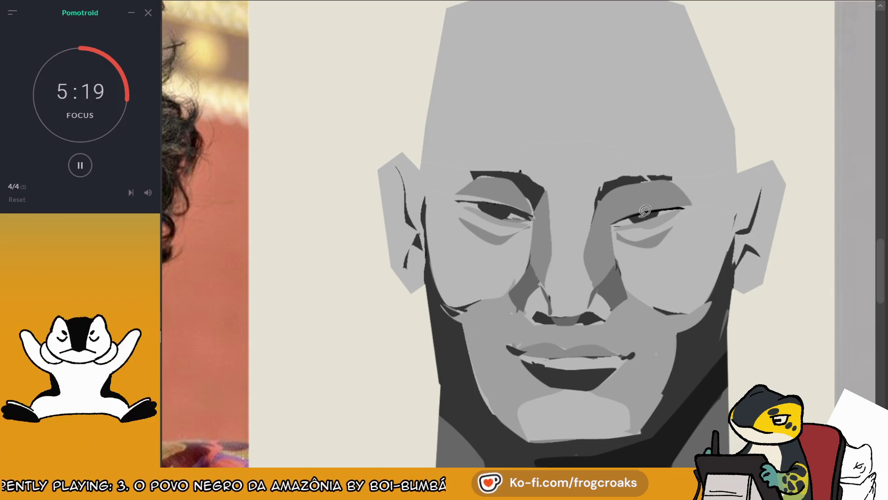
{"action": "left_click", "coordinate": [653, 208], "text": "alt"}
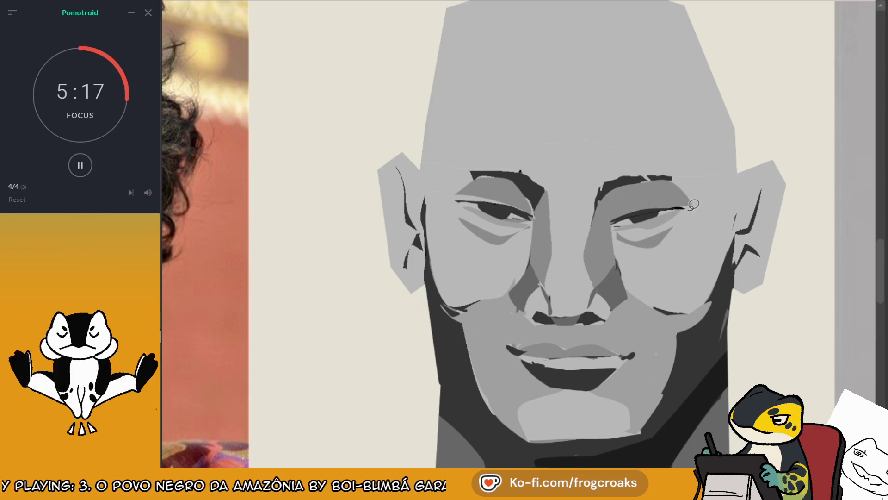
{"action": "mouse_move", "coordinate": [685, 208]}
{"action": "left_mouse_down"}
{"action": "mouse_move", "coordinate": [622, 215]}
{"action": "mouse_move", "coordinate": [684, 208]}
{"action": "left_mouse_up"}
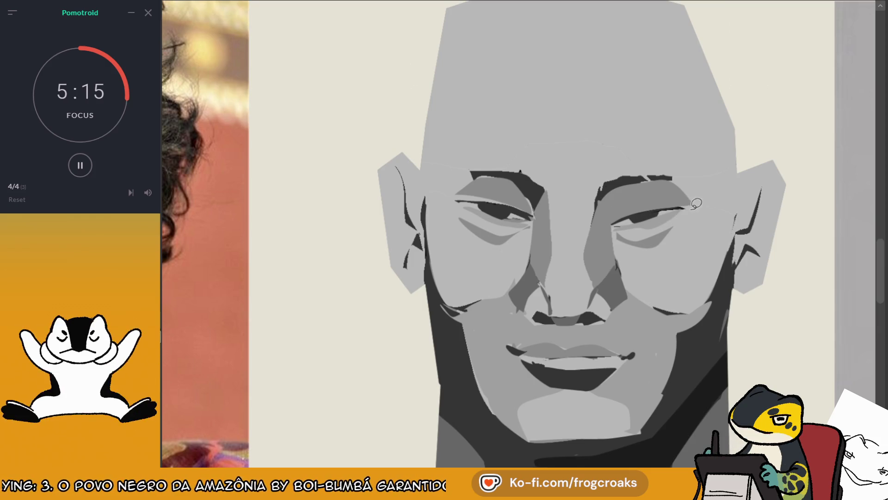
{"action": "left_click_drag", "start_coordinate": [613, 220], "coordinate": [678, 200]}
{"action": "key", "text": "ctrl+minus"}
{"action": "key", "text": "ctrl+minus"}
{"action": "key", "text": "ctrl+minus"}
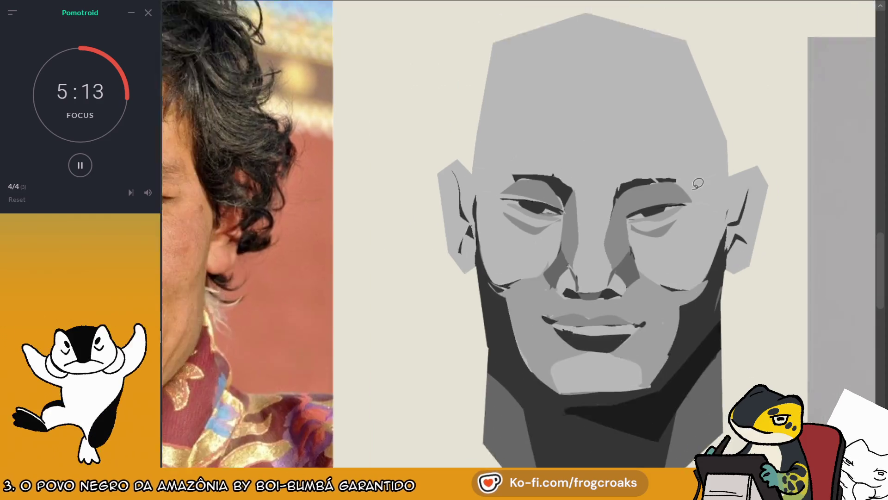
{"action": "key", "text": "ctrl+plus"}
{"action": "key", "text": "ctrl+plus"}
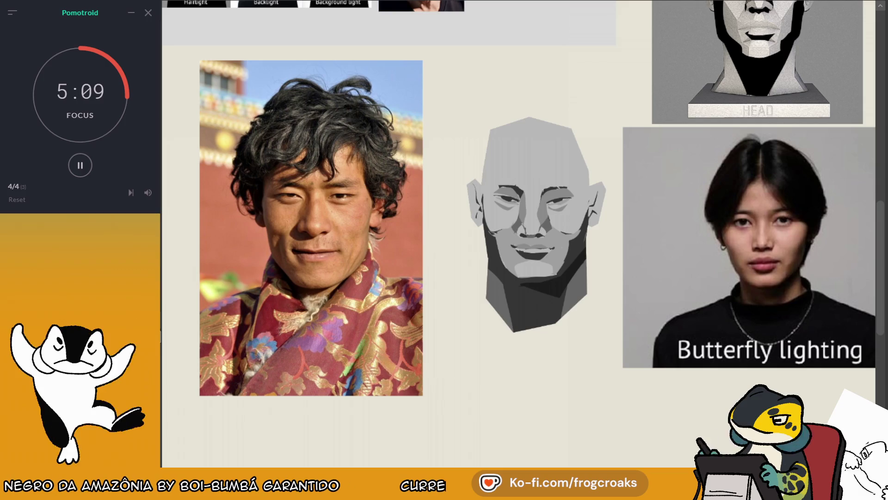
{"action": "key", "text": "ctrl+v"}
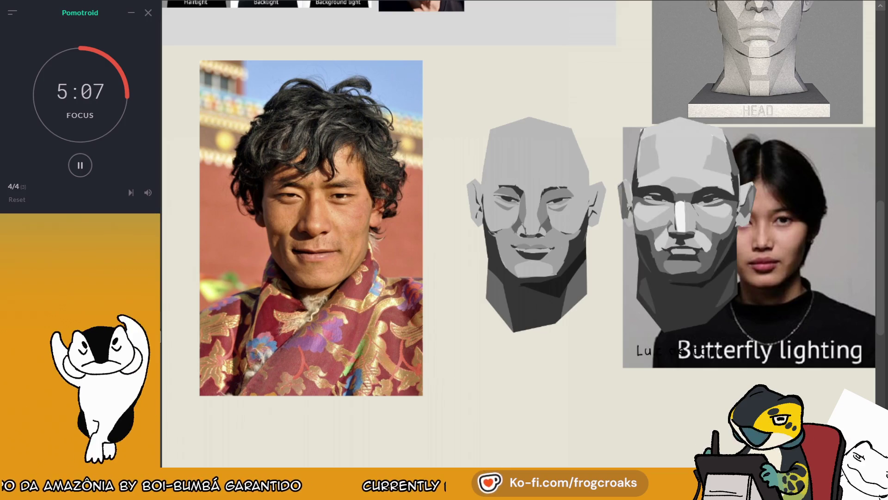
{"action": "key", "text": "ctrl+z"}
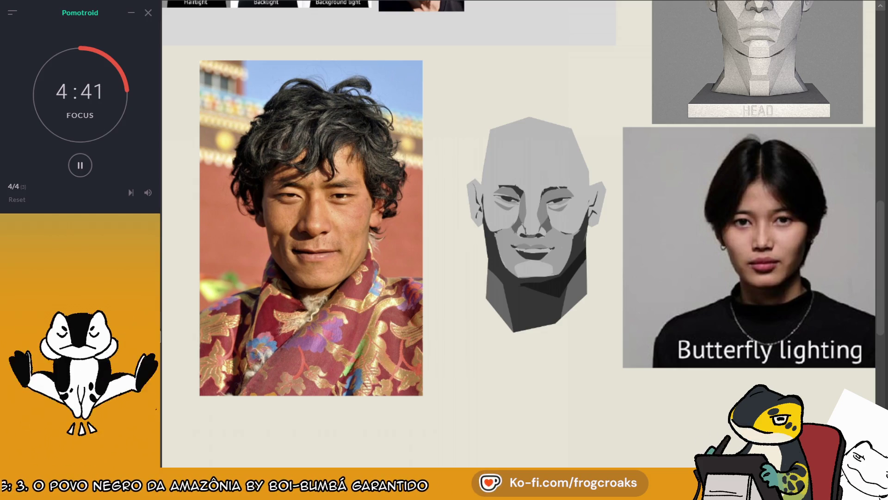
- Sample the chin's light tone and extend the light chin plane downward
{"action": "left_click", "coordinate": [553, 280], "text": "alt"}
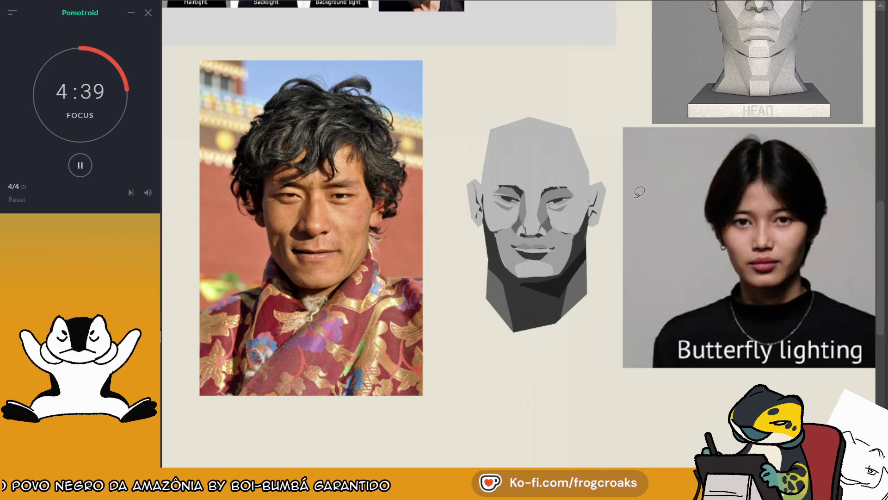
{"action": "key", "text": "l"}
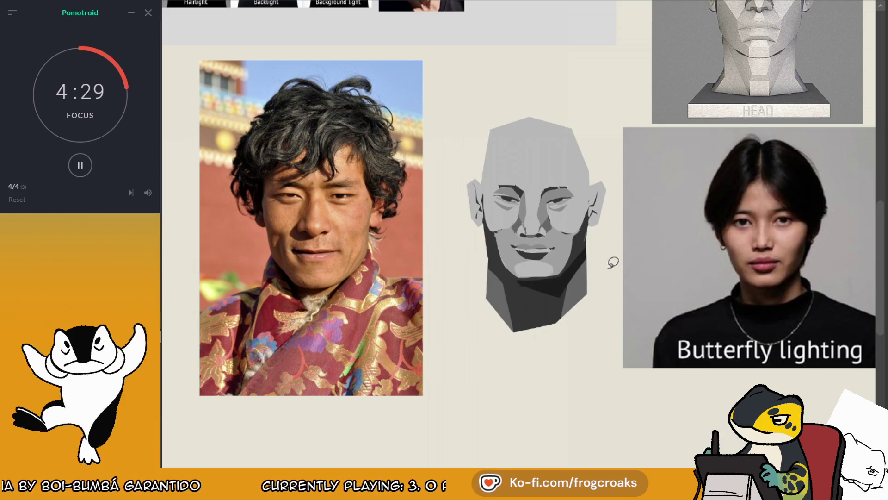
{"action": "mouse_move", "coordinate": [518, 259]}
{"action": "left_mouse_down"}
{"action": "mouse_move", "coordinate": [560, 280]}
{"action": "mouse_move", "coordinate": [515, 253]}
{"action": "mouse_move", "coordinate": [511, 277]}
{"action": "left_mouse_up"}
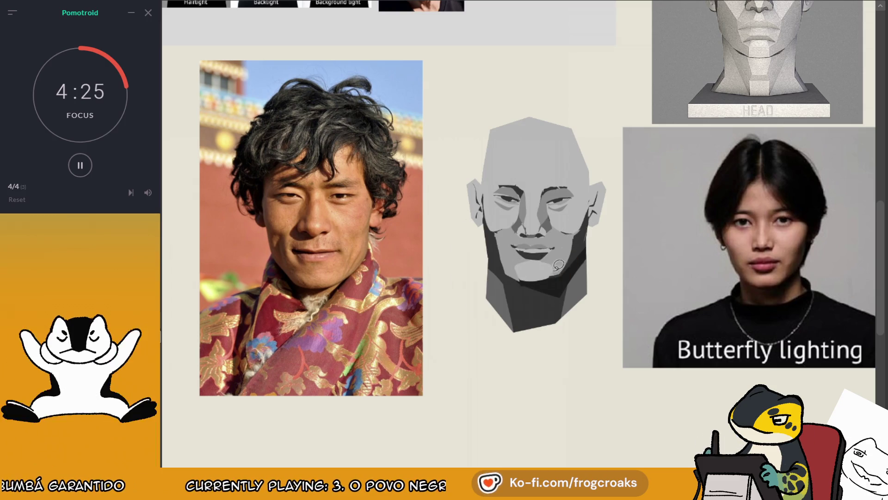
- Fill darker shading shapes beside the nose and at the mouth corner
{"action": "left_click", "coordinate": [508, 257], "text": "ctrl"}
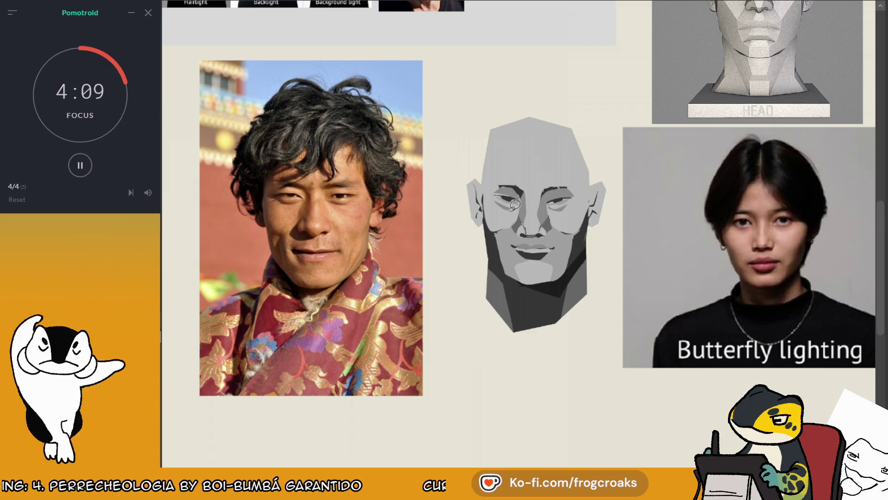
{"action": "left_click_drag", "start_coordinate": [524, 235], "coordinate": [528, 232]}
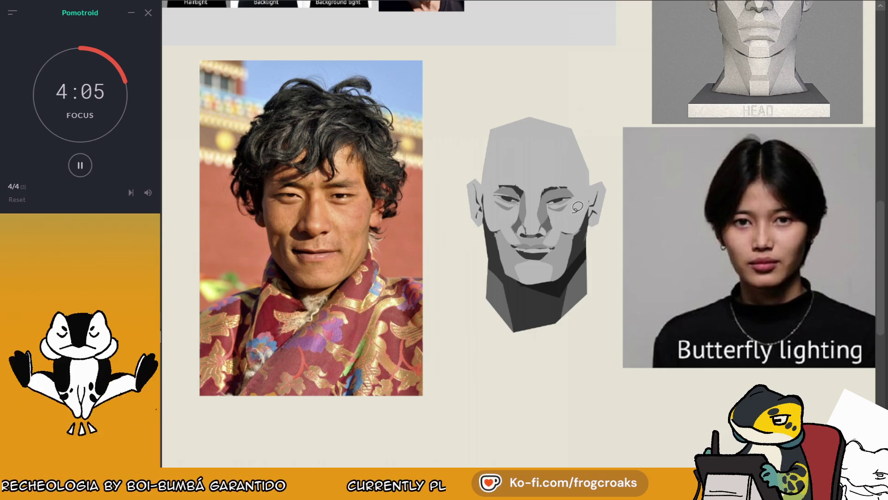
{"action": "mouse_move", "coordinate": [532, 236]}
{"action": "left_mouse_down"}
{"action": "mouse_move", "coordinate": [507, 238]}
{"action": "mouse_move", "coordinate": [510, 221]}
{"action": "left_mouse_up"}
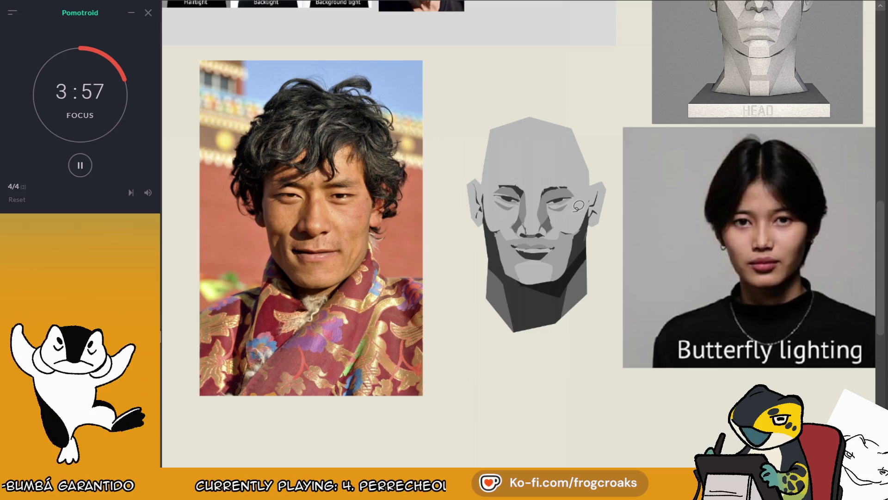
{"action": "mouse_move", "coordinate": [554, 220]}
{"action": "left_mouse_down"}
{"action": "mouse_move", "coordinate": [536, 194]}
{"action": "mouse_move", "coordinate": [555, 222]}
{"action": "left_mouse_up"}
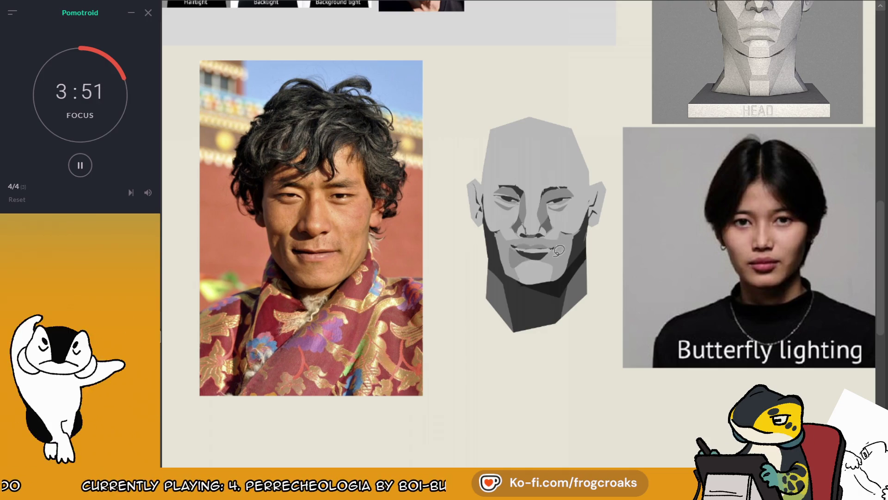
{"action": "left_click_drag", "start_coordinate": [553, 249], "coordinate": [558, 261]}
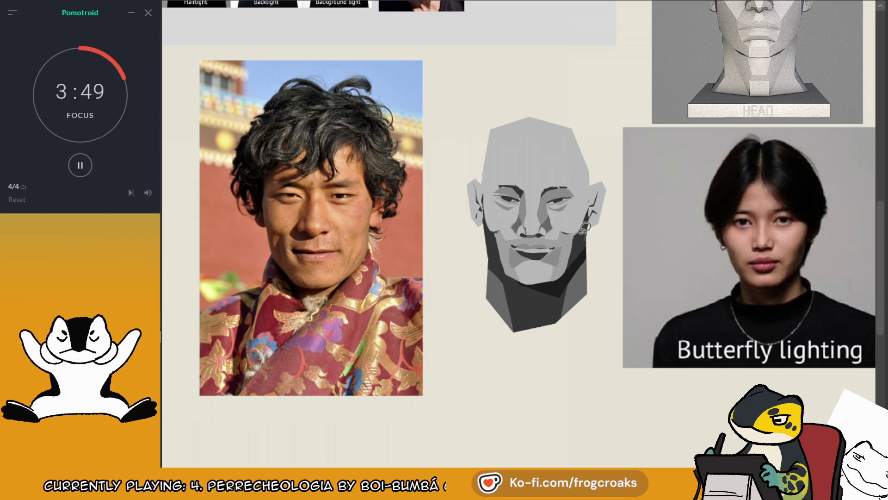
{"action": "left_click_drag", "start_coordinate": [549, 251], "coordinate": [577, 231]}
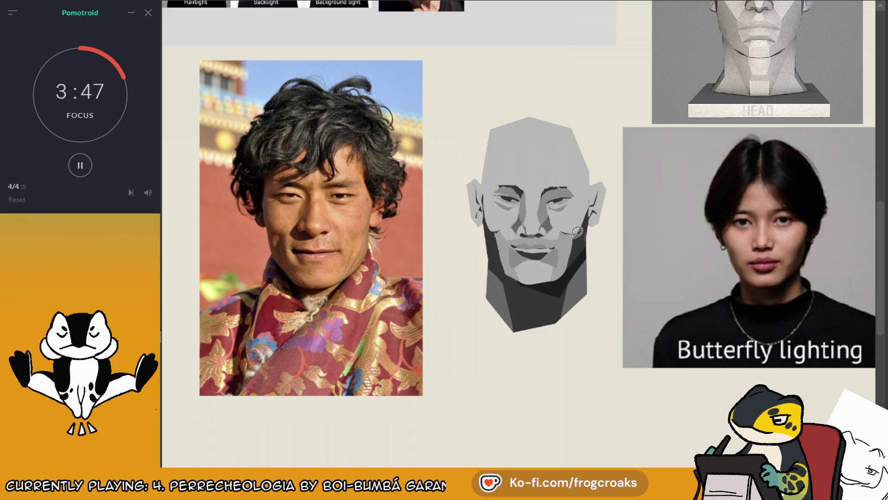
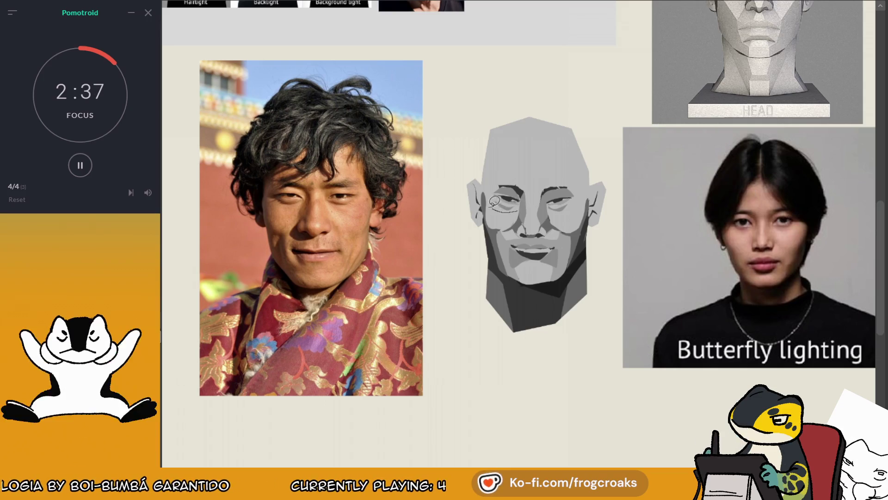
- Lasso-fill light grey planes on both cheeks and the forehead of the planar head
{"action": "mouse_move", "coordinate": [511, 205]}
{"action": "left_mouse_down"}
{"action": "mouse_move", "coordinate": [491, 217]}
{"action": "mouse_move", "coordinate": [516, 215]}
{"action": "left_mouse_up"}
{"action": "mouse_move", "coordinate": [565, 196]}
{"action": "left_mouse_down"}
{"action": "mouse_move", "coordinate": [553, 212]}
{"action": "mouse_move", "coordinate": [576, 227]}
{"action": "mouse_move", "coordinate": [568, 191]}
{"action": "left_mouse_up"}
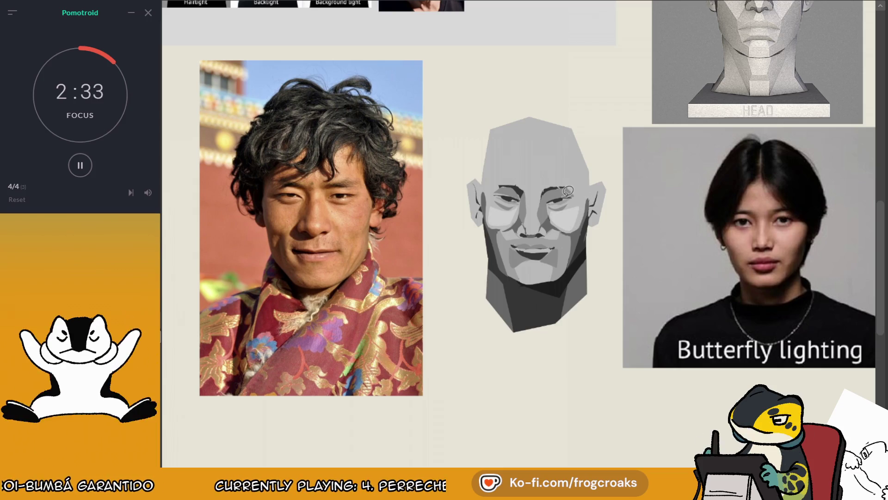
{"action": "mouse_move", "coordinate": [513, 158]}
{"action": "left_mouse_down"}
{"action": "mouse_move", "coordinate": [513, 185]}
{"action": "mouse_move", "coordinate": [550, 171]}
{"action": "mouse_move", "coordinate": [524, 150]}
{"action": "mouse_move", "coordinate": [523, 188]}
{"action": "mouse_move", "coordinate": [535, 163]}
{"action": "left_mouse_up"}
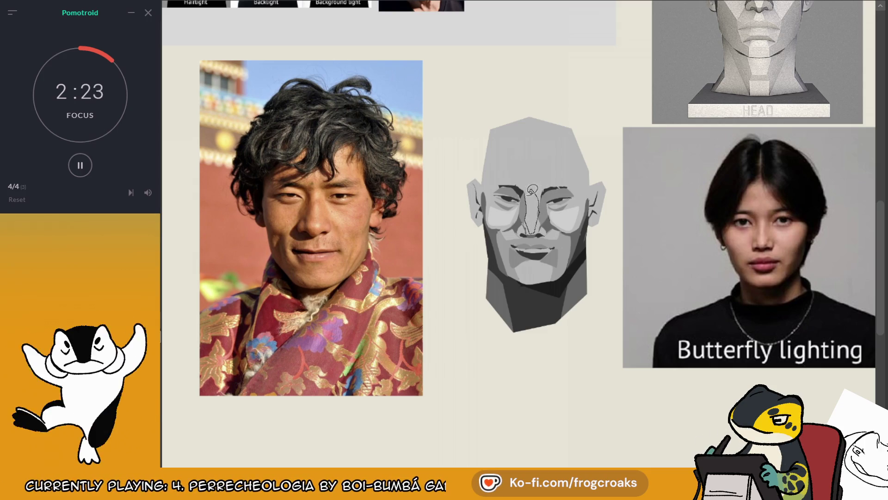
- Undo the sketch lines left over the nose
{"action": "key", "text": "ctrl+z"}
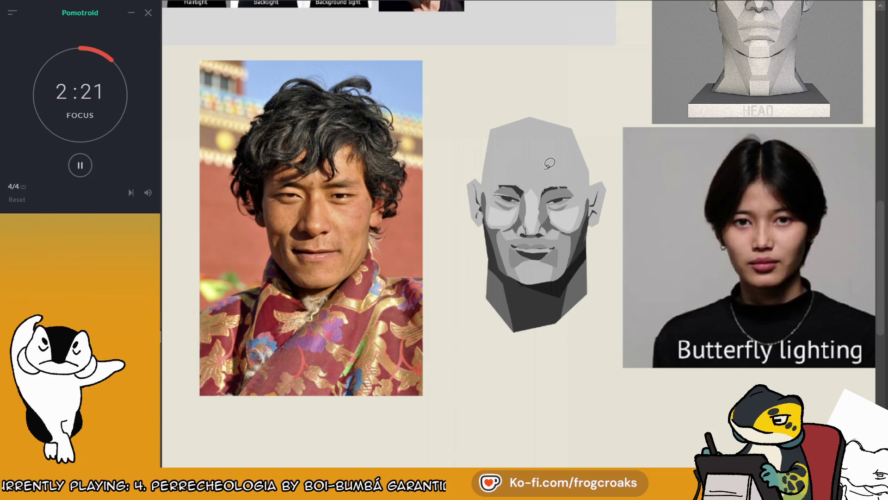
{"action": "key", "text": "ctrl+z"}
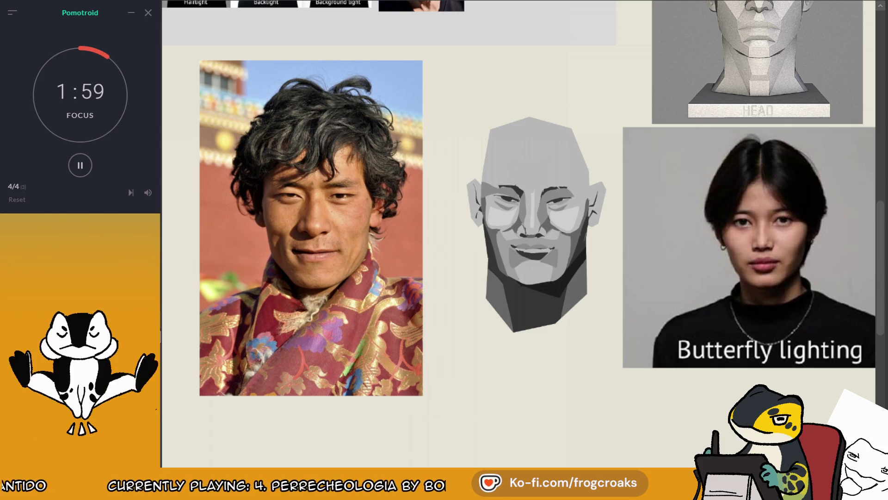
{"action": "scroll", "coordinate": [748, 28], "scroll_direction": "up", "scroll_amount": 2}
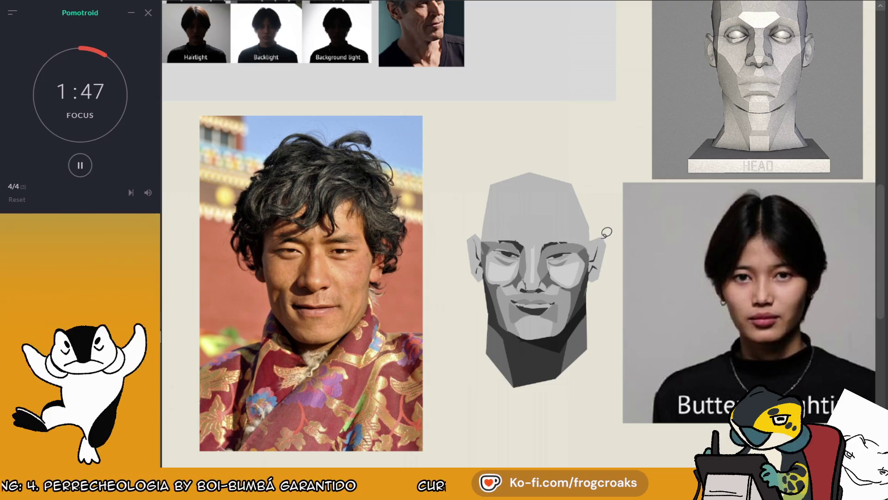
- Darken the edge along the head's right brow with dark brush strokes
{"action": "scroll", "coordinate": [606, 233], "scroll_direction": "down", "scroll_amount": 1}
{"action": "scroll", "coordinate": [518, 226], "scroll_direction": "down", "scroll_amount": 2}
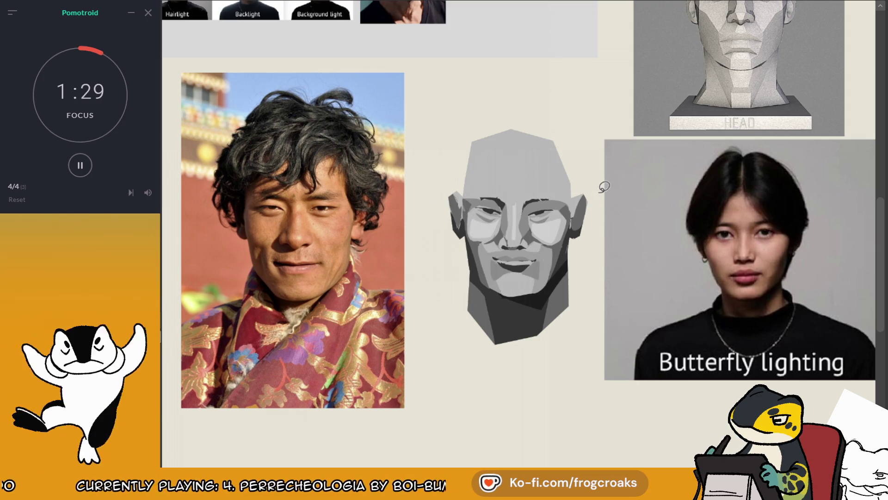
{"action": "scroll", "coordinate": [518, 231], "scroll_direction": "left", "scroll_amount": 2}
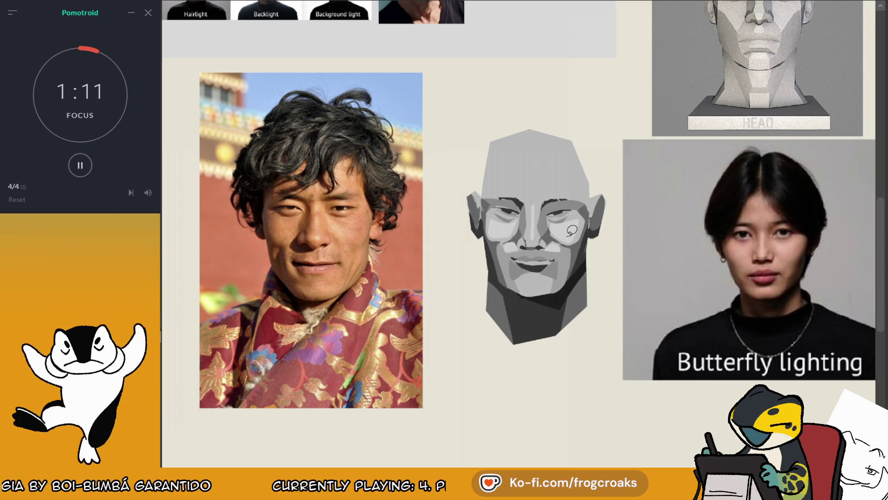
{"action": "left_click_drag", "start_coordinate": [509, 188], "coordinate": [522, 170]}
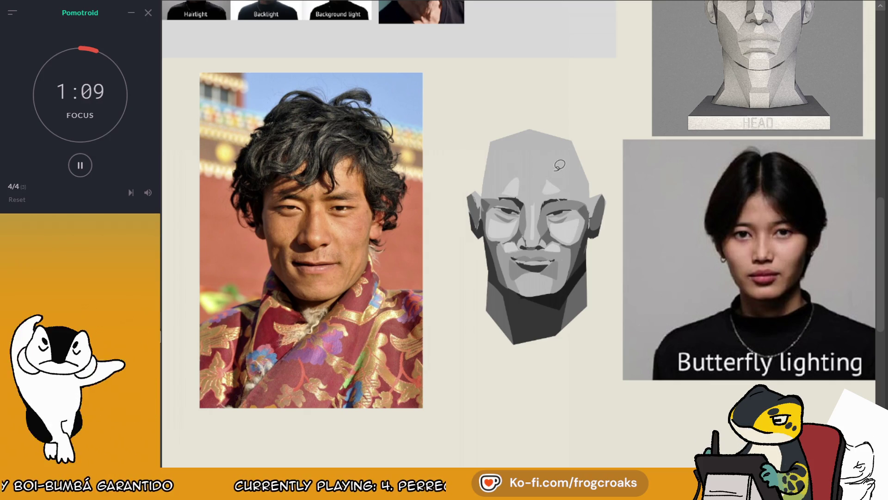
{"action": "scroll", "coordinate": [560, 165], "scroll_direction": "up", "scroll_amount": 2}
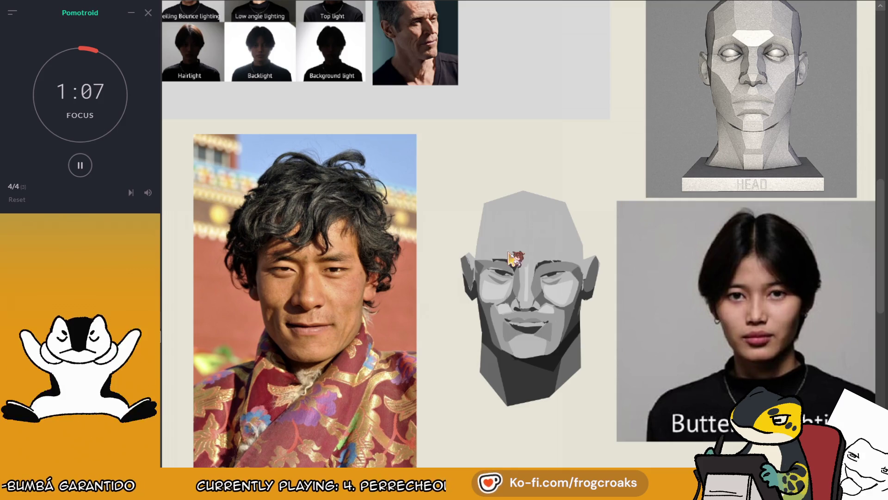
{"action": "left_click_drag", "start_coordinate": [511, 238], "coordinate": [485, 259]}
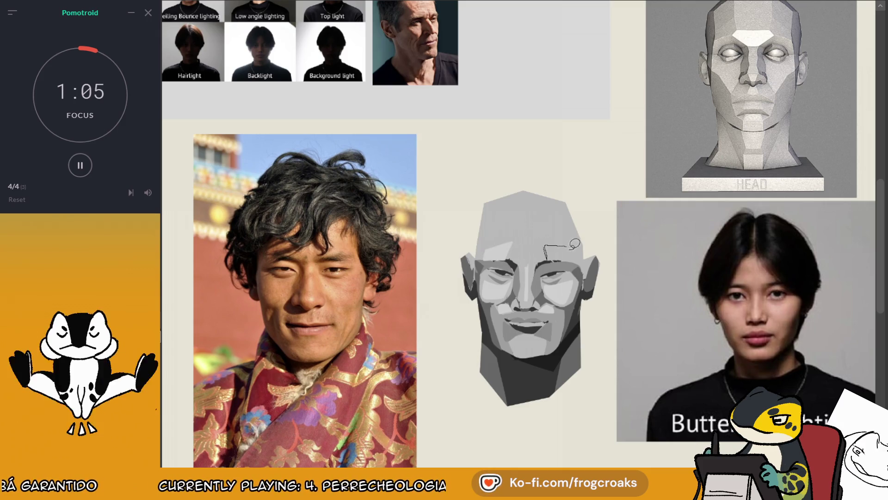
{"action": "mouse_move", "coordinate": [552, 243]}
{"action": "left_mouse_down"}
{"action": "mouse_move", "coordinate": [569, 252]}
{"action": "mouse_move", "coordinate": [566, 245]}
{"action": "left_mouse_up"}
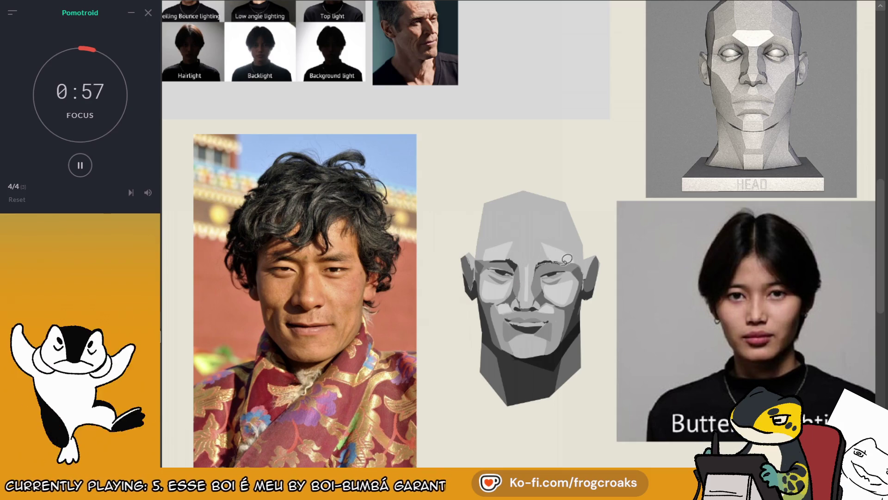
{"action": "mouse_move", "coordinate": [539, 265]}
{"action": "left_mouse_down"}
{"action": "mouse_move", "coordinate": [570, 258]}
{"action": "mouse_move", "coordinate": [500, 256]}
{"action": "mouse_move", "coordinate": [551, 261]}
{"action": "left_mouse_up"}
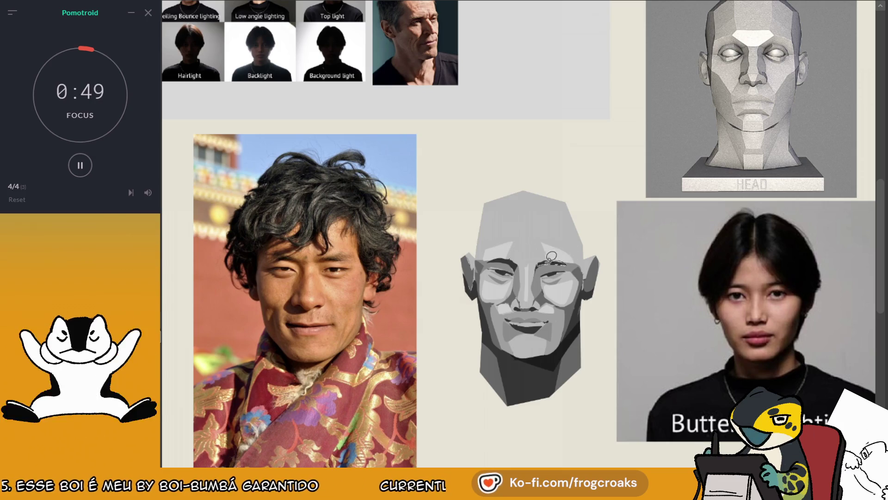
- Repaint the lips with darker shapes and undo the stray stroke beneath them
{"action": "scroll", "coordinate": [518, 234], "scroll_direction": "down", "scroll_amount": 3}
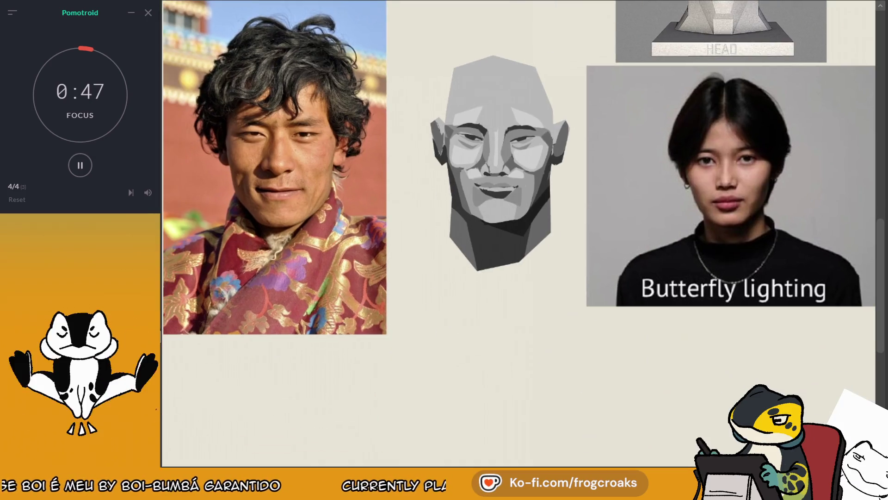
{"action": "scroll", "coordinate": [522, 192], "scroll_direction": "up", "scroll_amount": 1}
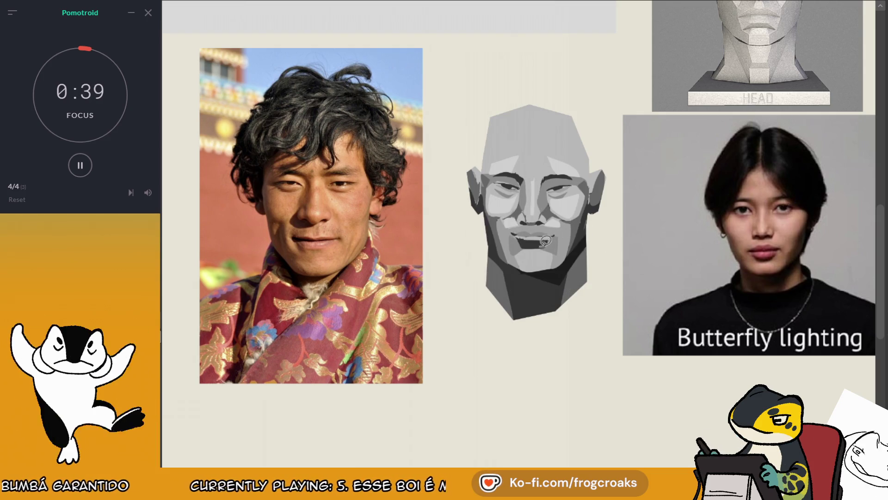
{"action": "mouse_move", "coordinate": [546, 240]}
{"action": "left_mouse_down"}
{"action": "mouse_move", "coordinate": [527, 238]}
{"action": "mouse_move", "coordinate": [566, 228]}
{"action": "left_mouse_up"}
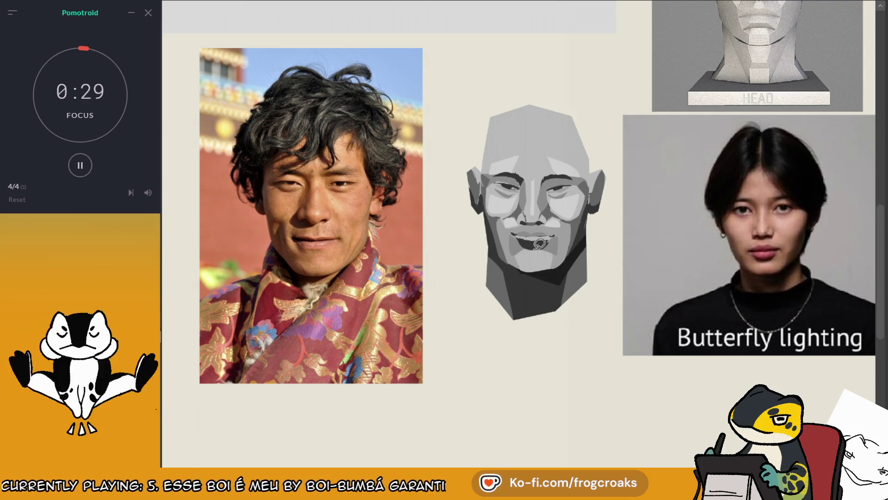
{"action": "key", "text": "ctrl+z"}
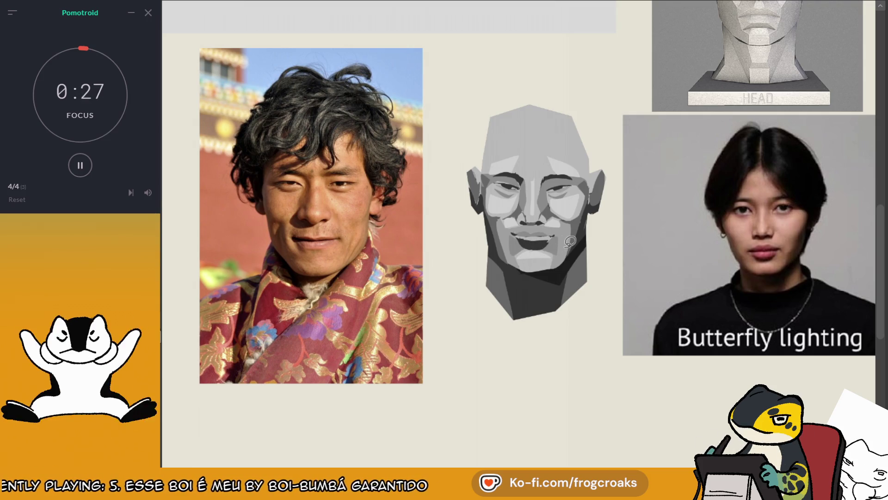
{"action": "scroll", "coordinate": [570, 241], "scroll_direction": "down", "scroll_amount": 5}
{"action": "scroll", "coordinate": [578, 185], "scroll_direction": "up", "scroll_amount": 3}
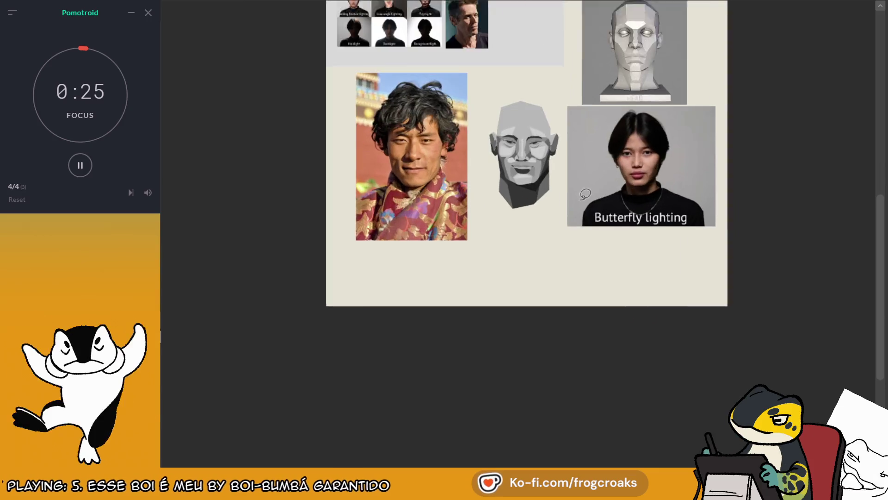
{"action": "scroll", "coordinate": [539, 145], "scroll_direction": "up", "scroll_amount": 4}
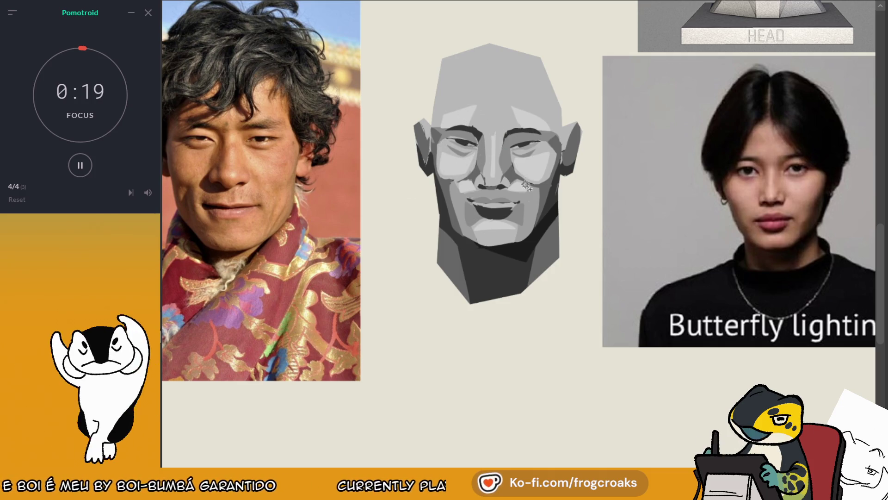
{"action": "left_click", "coordinate": [458, 168]}
{"action": "left_click", "coordinate": [350, 221]}
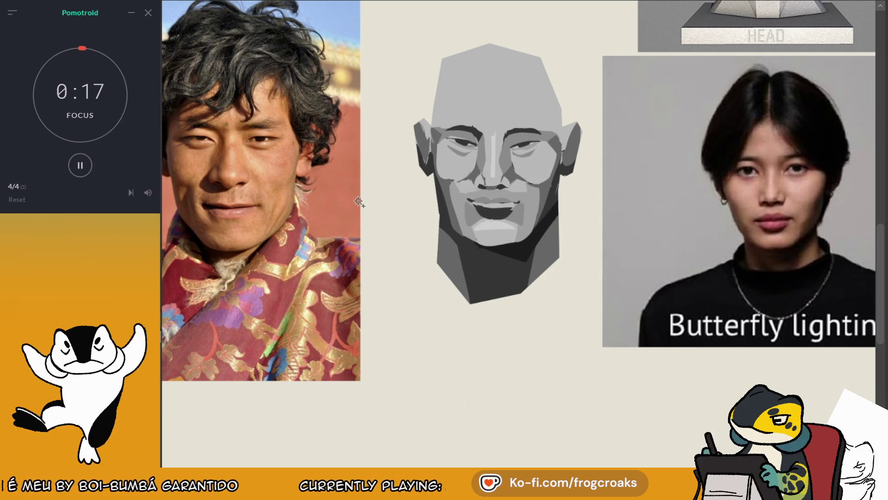
{"action": "scroll", "coordinate": [515, 162], "scroll_direction": "down", "scroll_amount": 2}
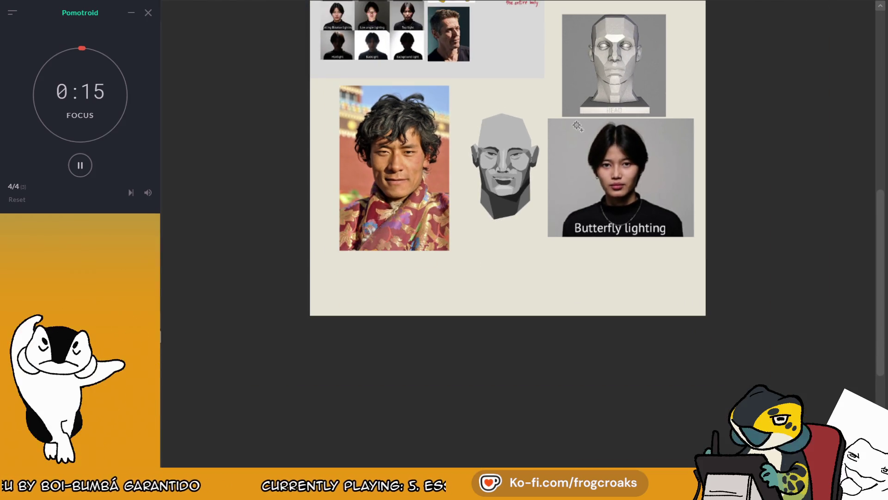
{"action": "scroll", "coordinate": [579, 113], "scroll_direction": "down", "scroll_amount": 1}
{"action": "scroll", "coordinate": [542, 130], "scroll_direction": "up", "scroll_amount": 3}
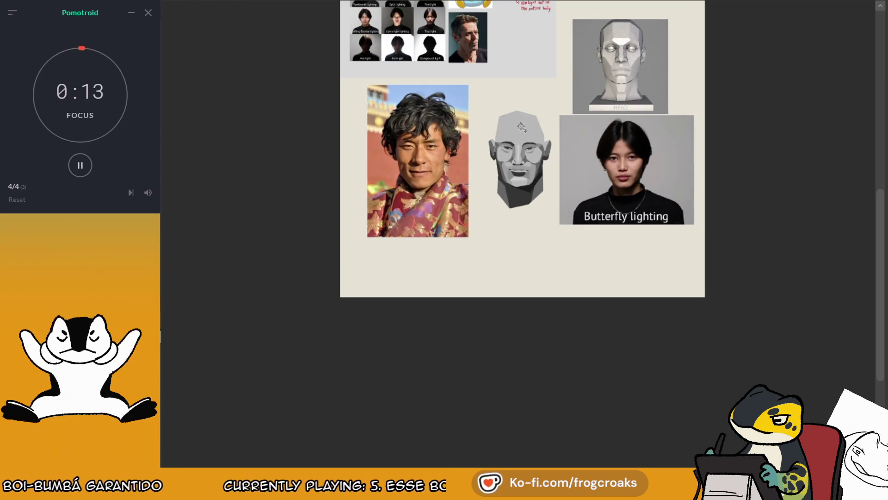
{"action": "scroll", "coordinate": [568, 154], "scroll_direction": "up", "scroll_amount": 1}
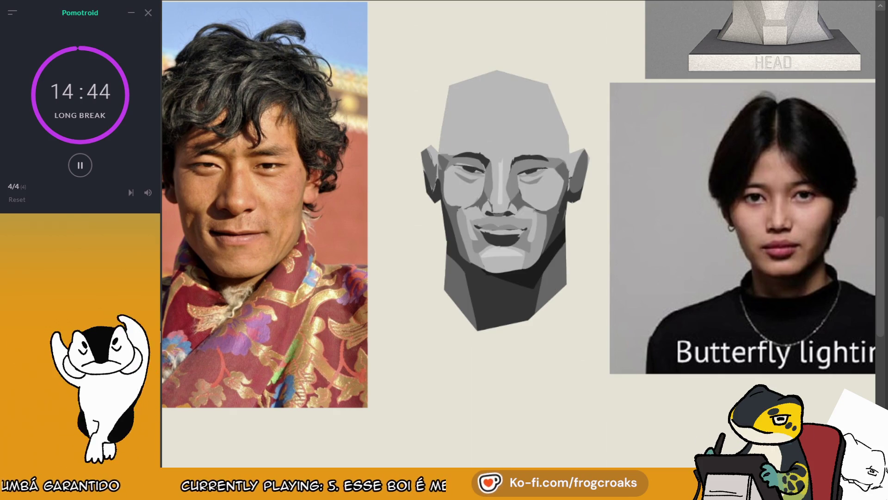
{"action": "scroll", "coordinate": [413, 134], "scroll_direction": "down", "scroll_amount": 4}
{"action": "scroll", "coordinate": [413, 134], "scroll_direction": "up", "scroll_amount": 5}
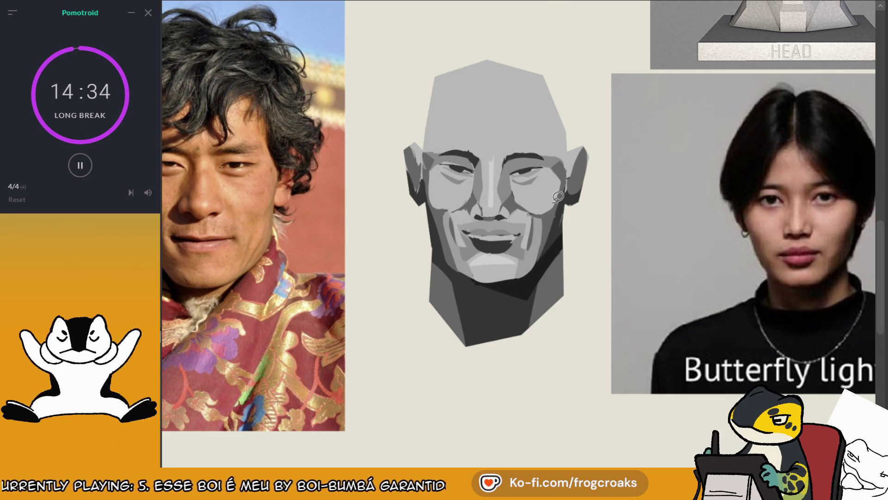
{"action": "key", "text": "ctrl+minus"}
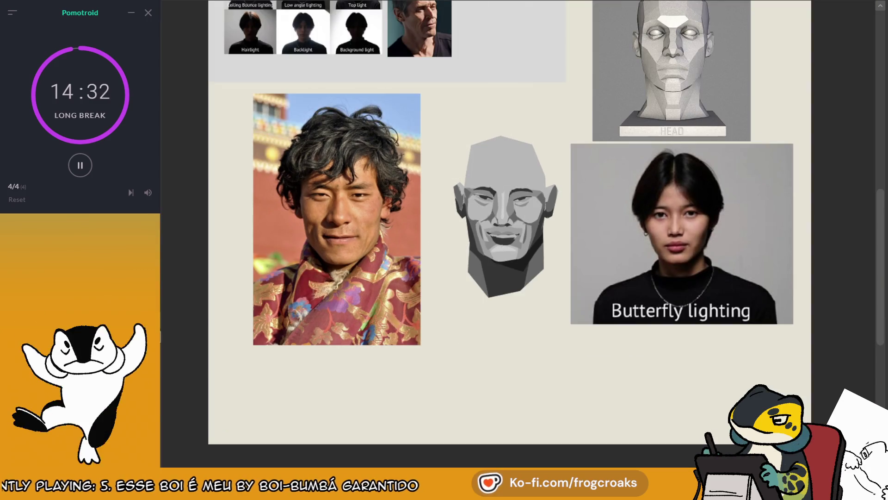
- Zoom in and paint a grey cheek plane beside the nose, sampling grey from the mouth
{"action": "scroll", "coordinate": [463, 222], "scroll_direction": "left", "scroll_amount": 2}
{"action": "key", "text": "ctrl+plus"}
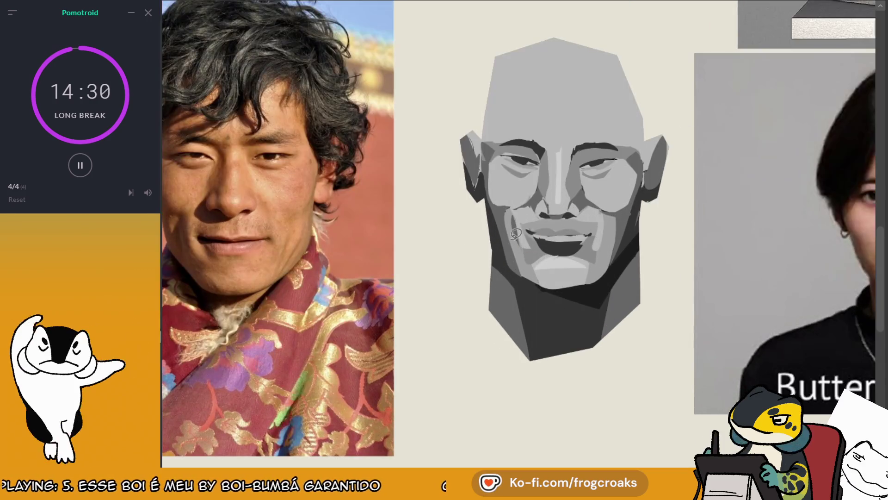
{"action": "left_click_drag", "start_coordinate": [514, 215], "coordinate": [528, 243]}
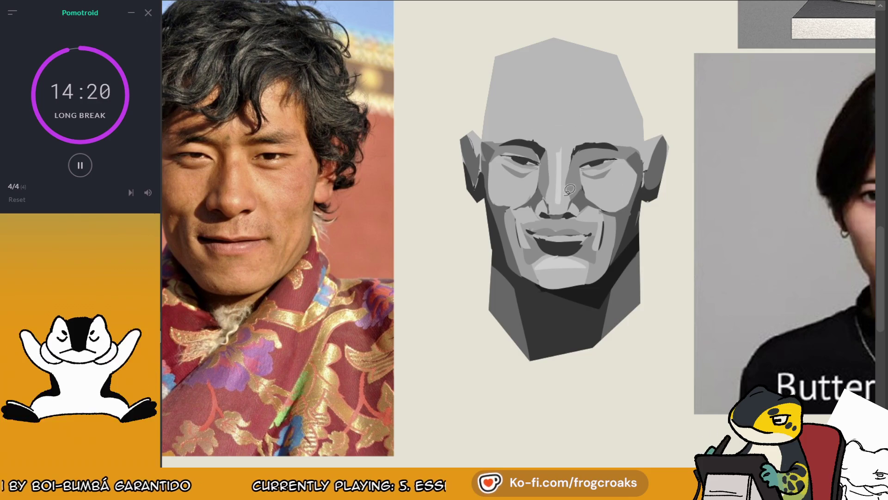
{"action": "scroll", "coordinate": [569, 189], "scroll_direction": "down", "scroll_amount": 3}
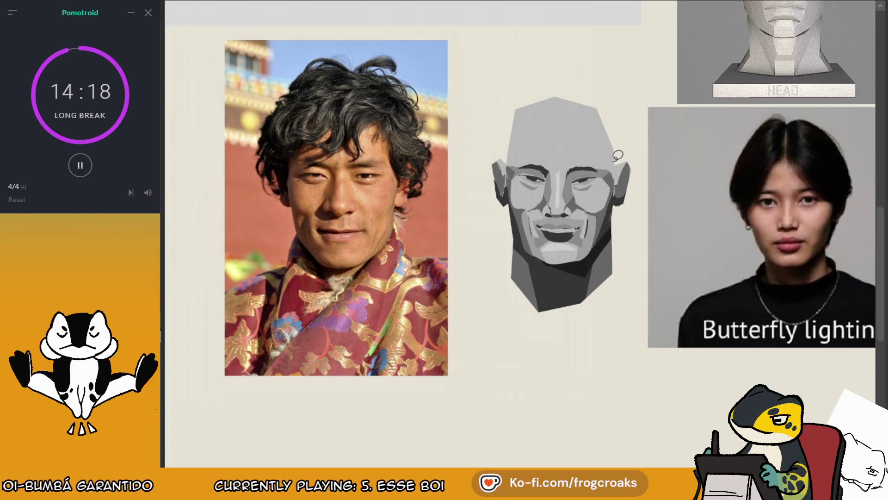
{"action": "scroll", "coordinate": [613, 163], "scroll_direction": "up", "scroll_amount": 2}
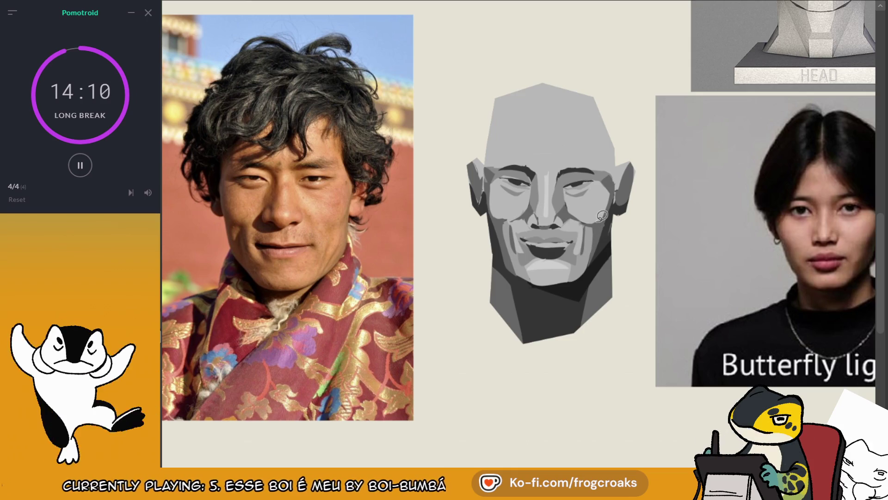
{"action": "scroll", "coordinate": [440, 90], "scroll_direction": "down", "scroll_amount": 6}
{"action": "scroll", "coordinate": [451, 86], "scroll_direction": "up", "scroll_amount": 5}
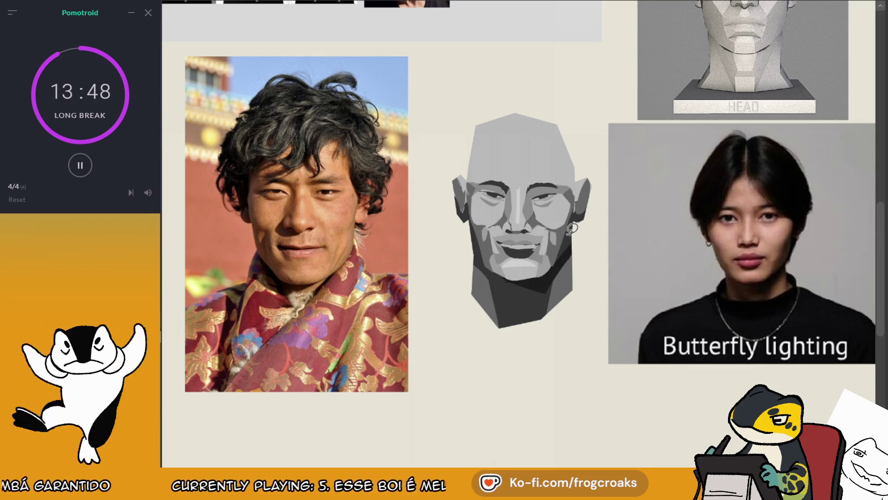
{"action": "scroll", "coordinate": [572, 228], "scroll_direction": "up", "scroll_amount": 1}
{"action": "left_click", "coordinate": [483, 228], "text": "alt"}
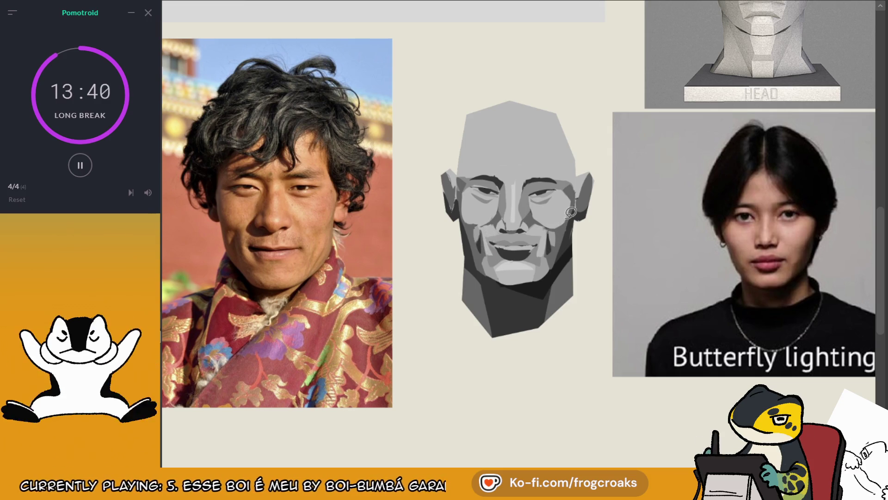
{"action": "scroll", "coordinate": [541, 97], "scroll_direction": "down", "scroll_amount": 5}
{"action": "scroll", "coordinate": [542, 93], "scroll_direction": "up", "scroll_amount": 6}
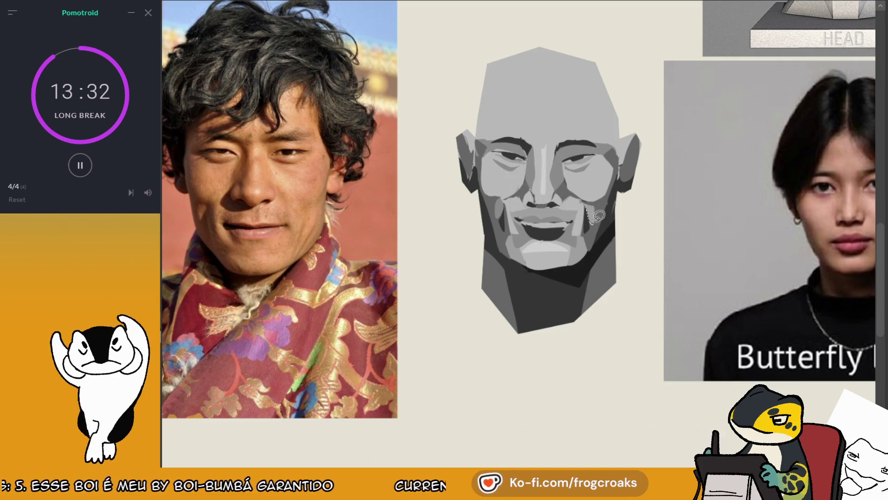
- Reshape the mouth and lower-face shading after undoing a test line across the mouth
{"action": "scroll", "coordinate": [601, 178], "scroll_direction": "down", "scroll_amount": 3}
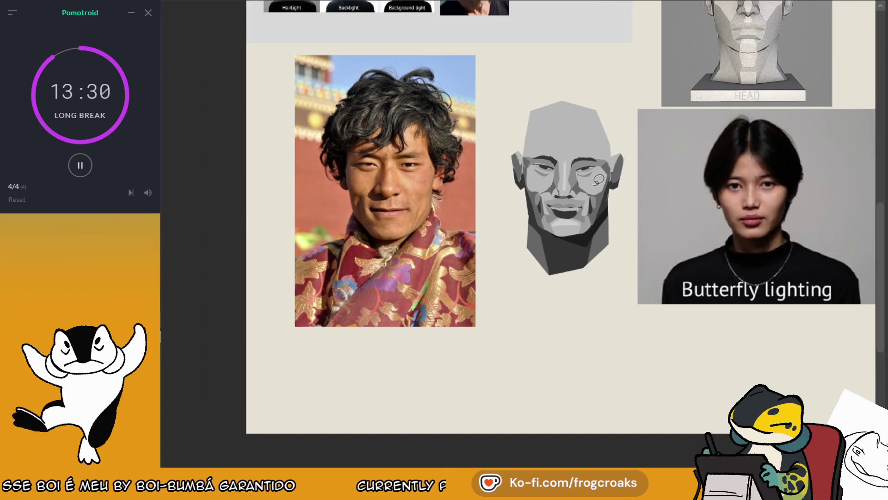
{"action": "scroll", "coordinate": [573, 173], "scroll_direction": "up", "scroll_amount": 4}
{"action": "scroll", "coordinate": [546, 170], "scroll_direction": "down", "scroll_amount": 2}
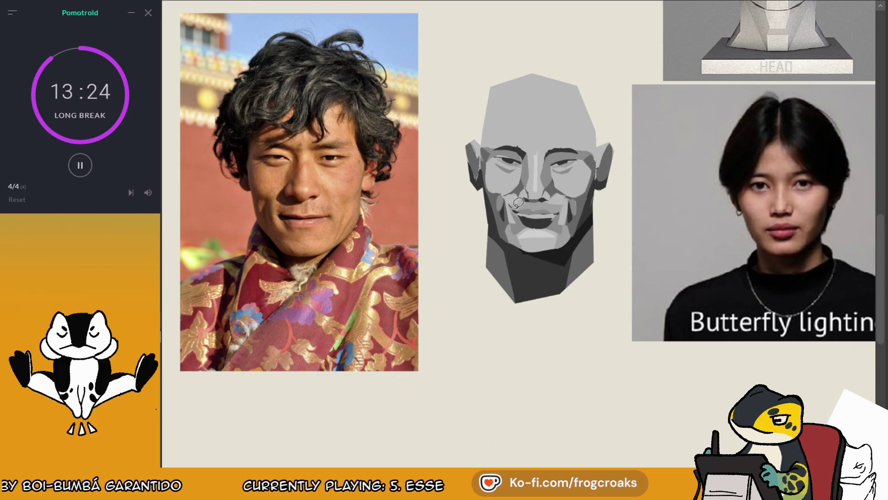
{"action": "left_click_drag", "start_coordinate": [510, 210], "coordinate": [539, 204]}
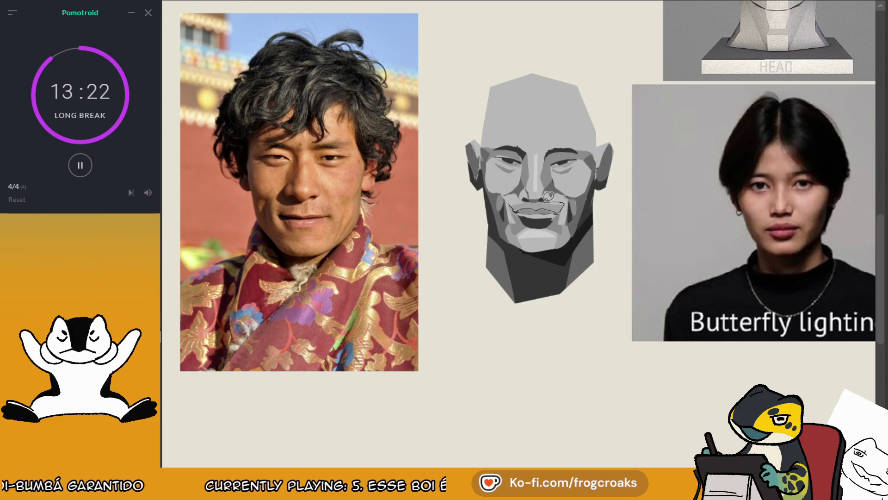
{"action": "key", "text": "ctrl+z"}
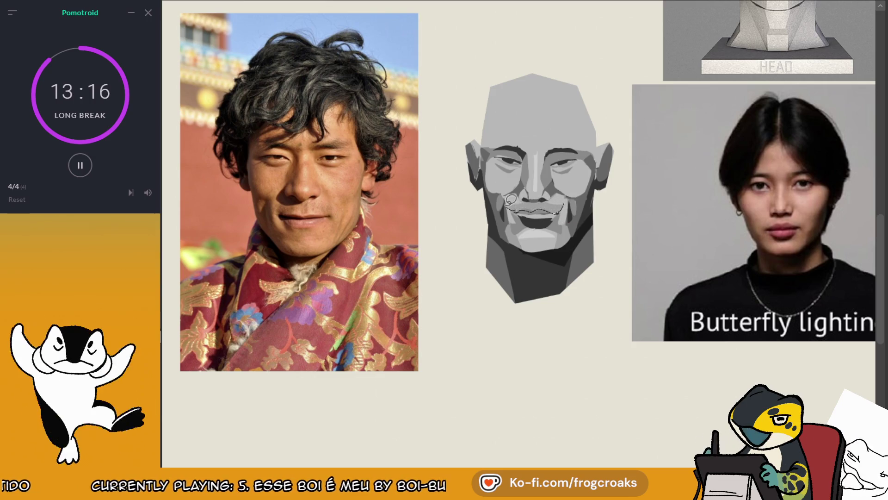
{"action": "left_click_drag", "start_coordinate": [567, 199], "coordinate": [568, 197]}
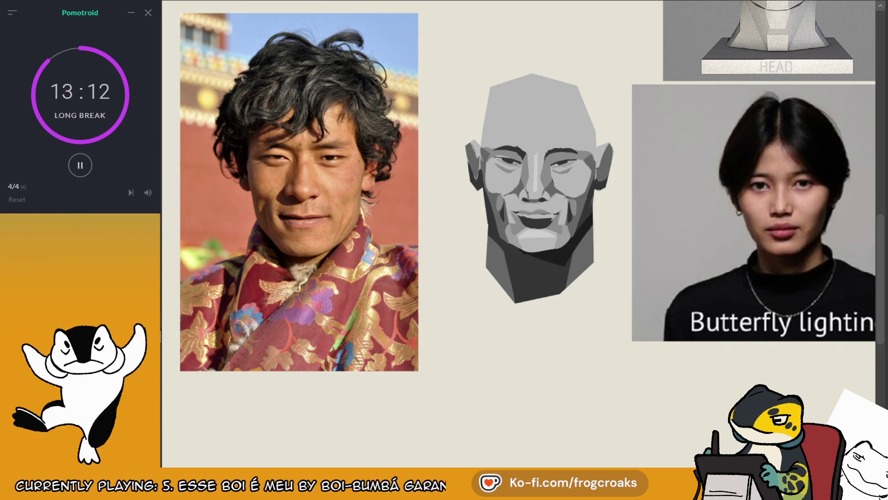
{"action": "scroll", "coordinate": [522, 222], "scroll_direction": "up", "scroll_amount": 3}
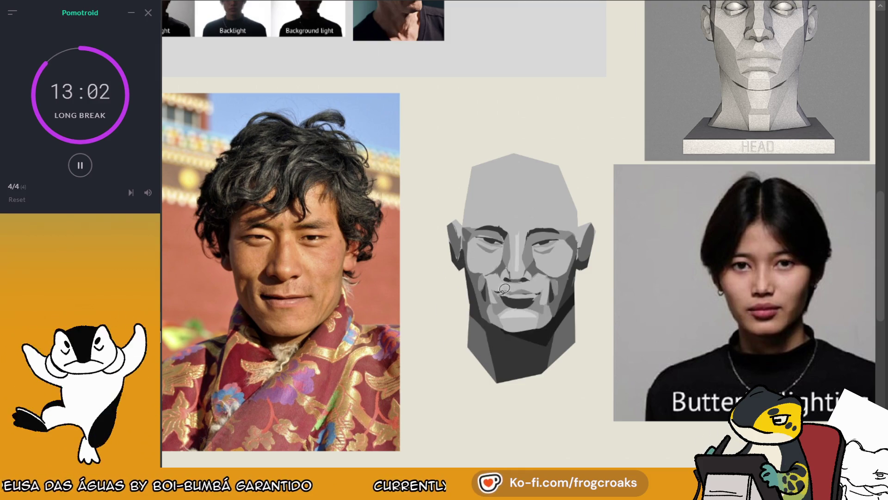
{"action": "left_click_drag", "start_coordinate": [501, 297], "coordinate": [498, 270]}
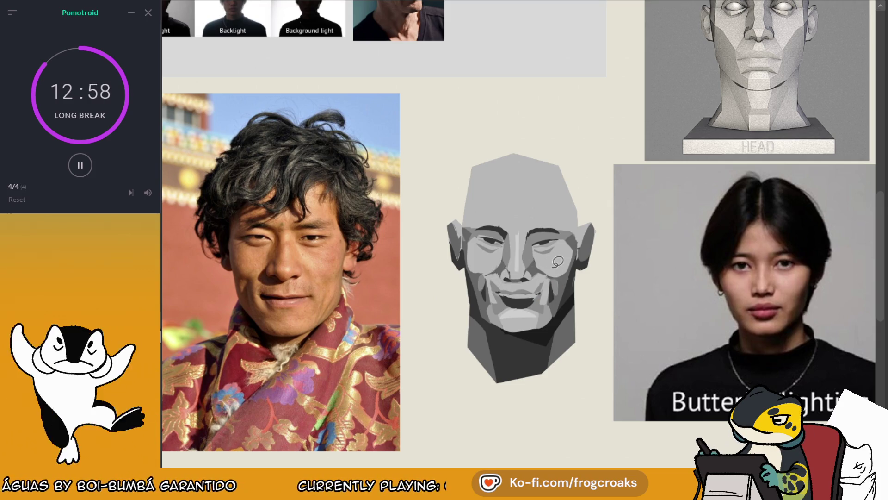
{"action": "scroll", "coordinate": [553, 231], "scroll_direction": "down", "scroll_amount": 5}
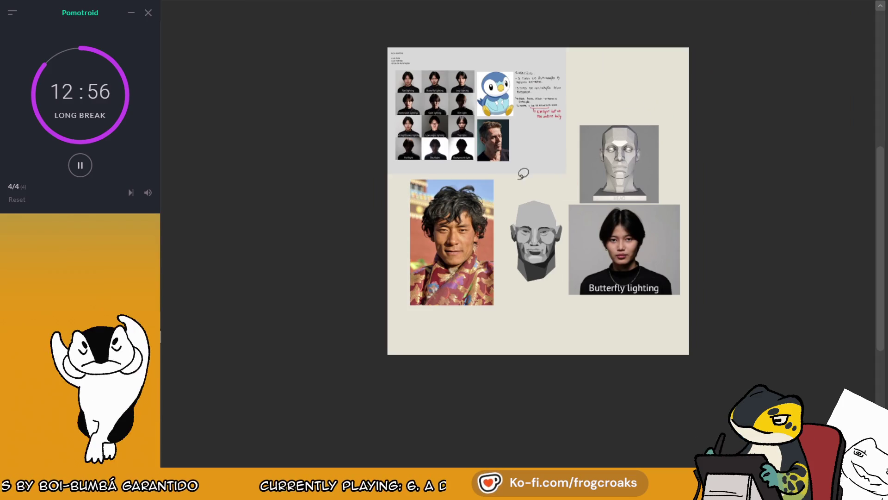
- Paste a low-poly head image onto the board, then remove it again
{"action": "scroll", "coordinate": [512, 278], "scroll_direction": "up", "scroll_amount": 5}
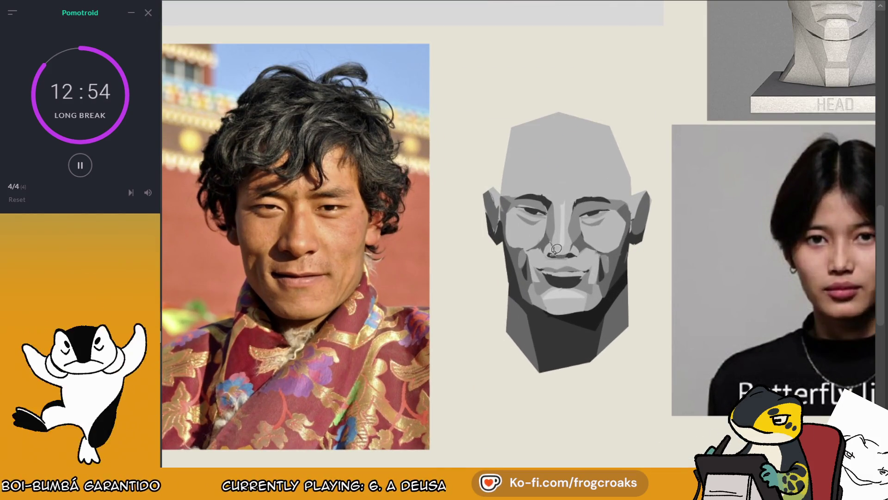
{"action": "left_click", "coordinate": [526, 271]}
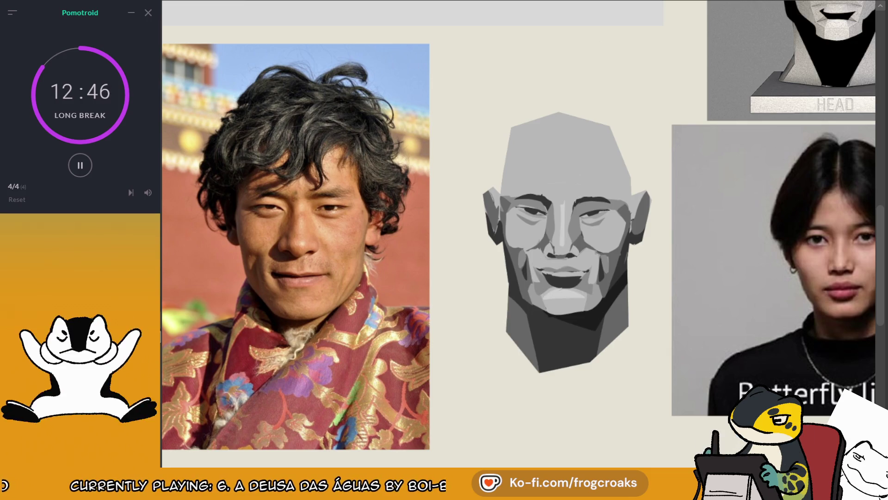
{"action": "key", "text": "ctrl+v"}
{"action": "left_click", "coordinate": [703, 316], "text": "ctrl"}
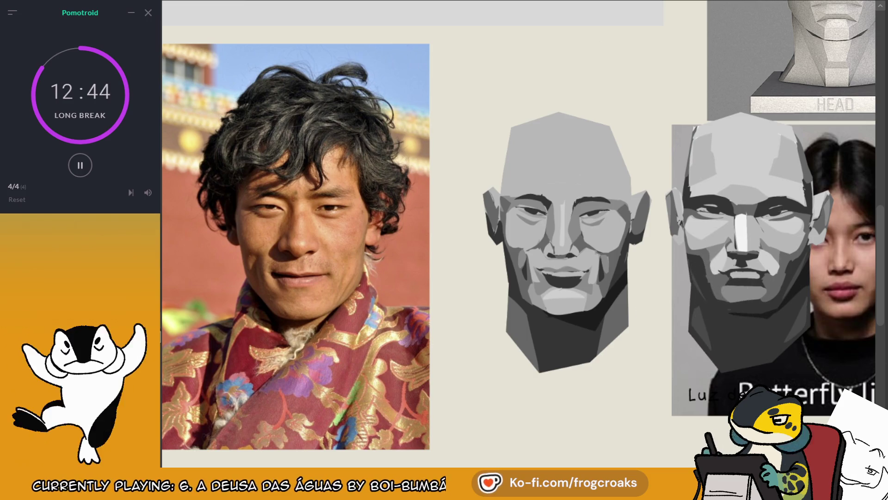
{"action": "key", "text": "ctrl+z"}
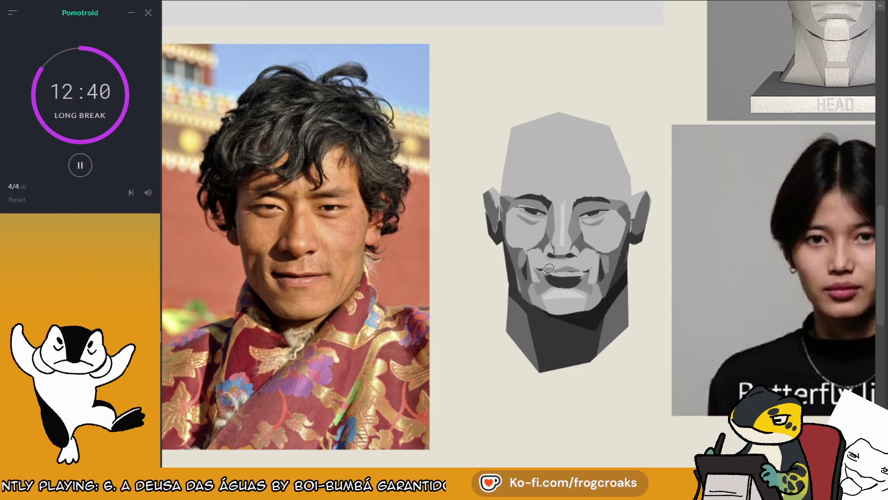
- Eyedrop the left cheek's grey and outline a teardrop-shaped plane on that cheek
{"action": "left_click", "coordinate": [523, 271], "text": "ctrl"}
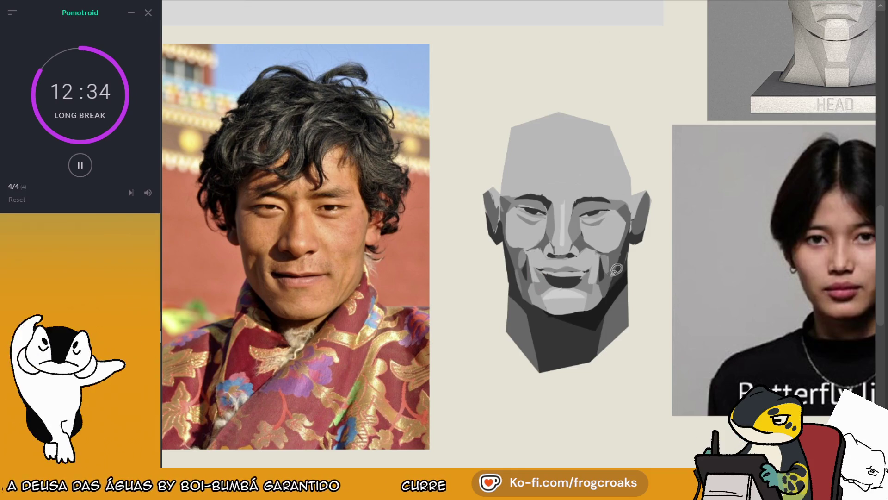
{"action": "left_click", "coordinate": [522, 269], "text": "ctrl"}
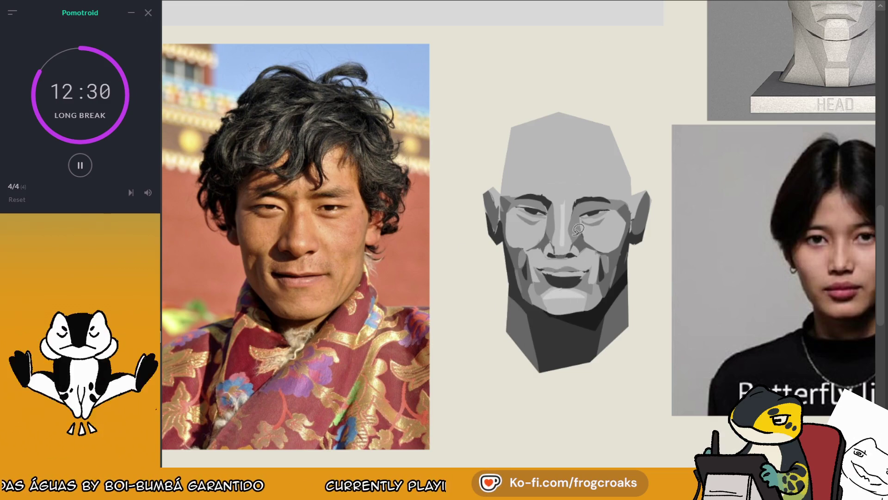
{"action": "left_click", "coordinate": [526, 277], "text": "ctrl"}
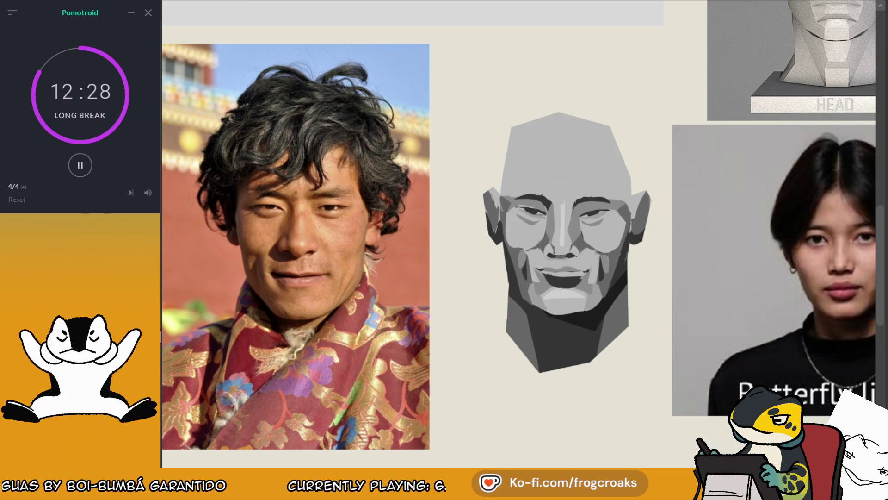
{"action": "left_click", "coordinate": [528, 248], "text": "ctrl"}
{"action": "left_click_drag", "start_coordinate": [530, 250], "coordinate": [525, 241]}
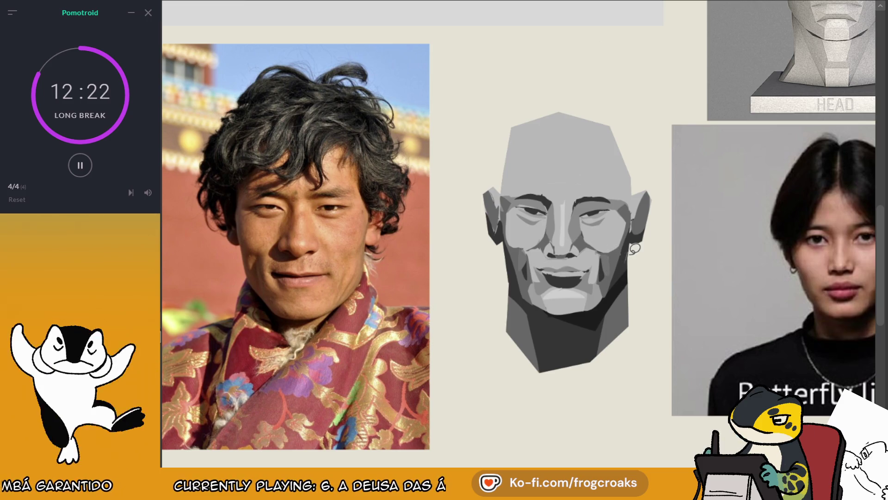
{"action": "scroll", "coordinate": [635, 248], "scroll_direction": "down", "scroll_amount": 5}
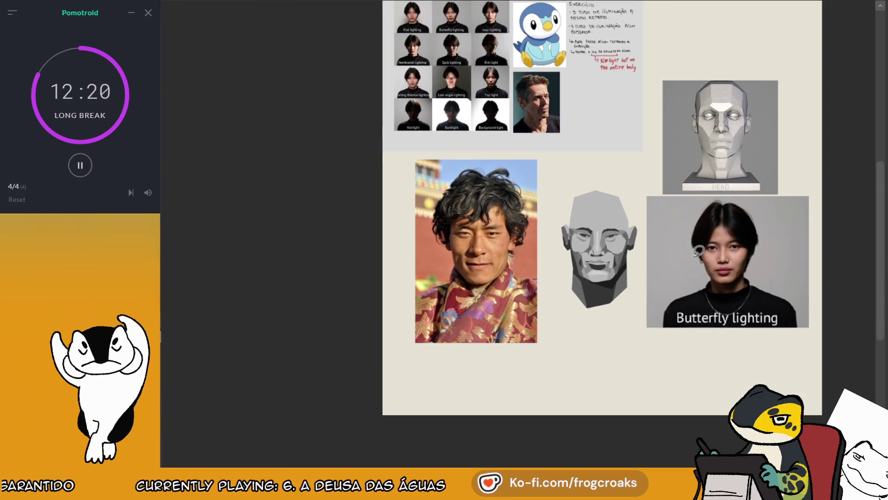
{"action": "scroll", "coordinate": [643, 264], "scroll_direction": "up", "scroll_amount": 5}
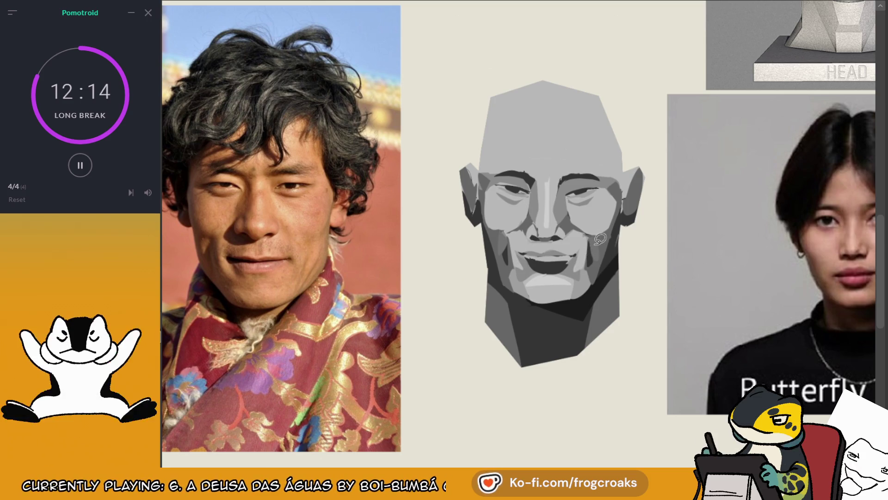
- Sample greys from the mouth and its corner to rework the lip planes
{"action": "left_click", "coordinate": [537, 254], "text": "ctrl"}
{"action": "left_click", "coordinate": [518, 254], "text": "ctrl"}
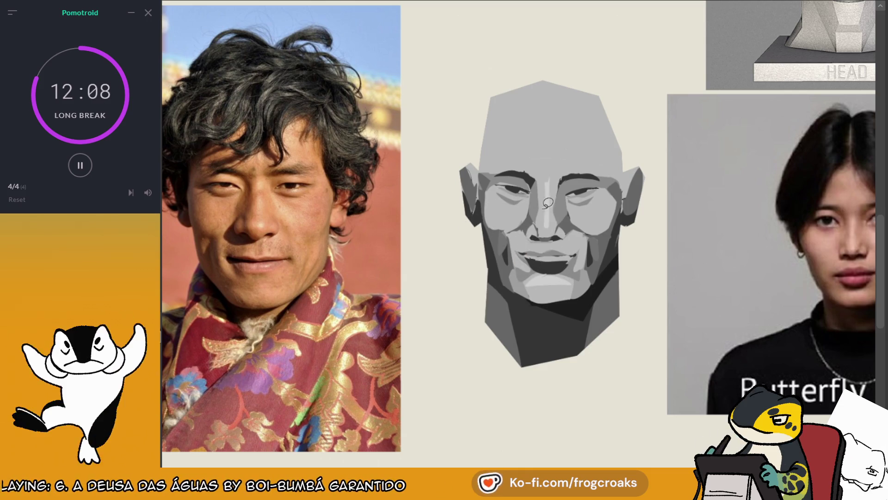
{"action": "left_click", "coordinate": [531, 264], "text": "ctrl"}
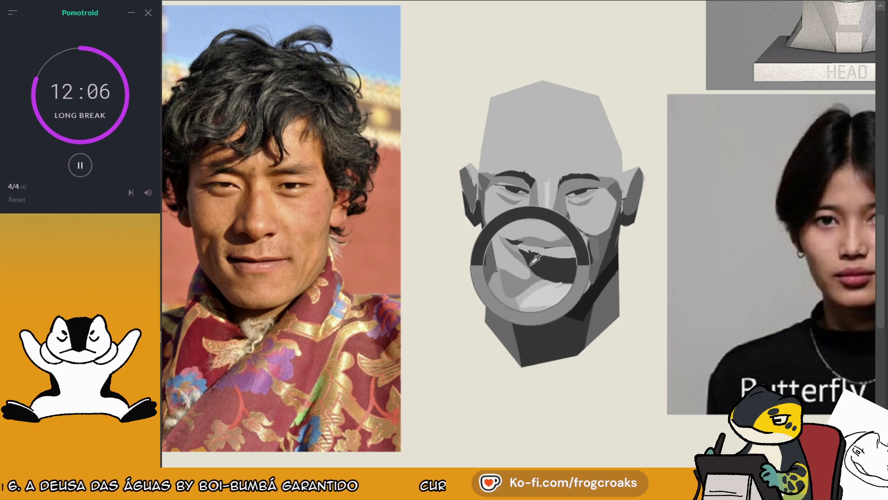
{"action": "left_click", "coordinate": [592, 250], "text": "ctrl"}
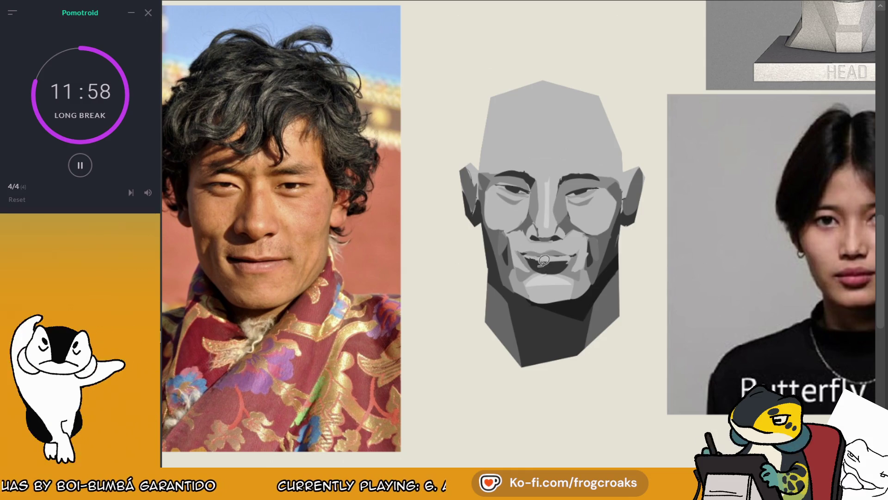
{"action": "scroll", "coordinate": [539, 243], "scroll_direction": "down", "scroll_amount": 5}
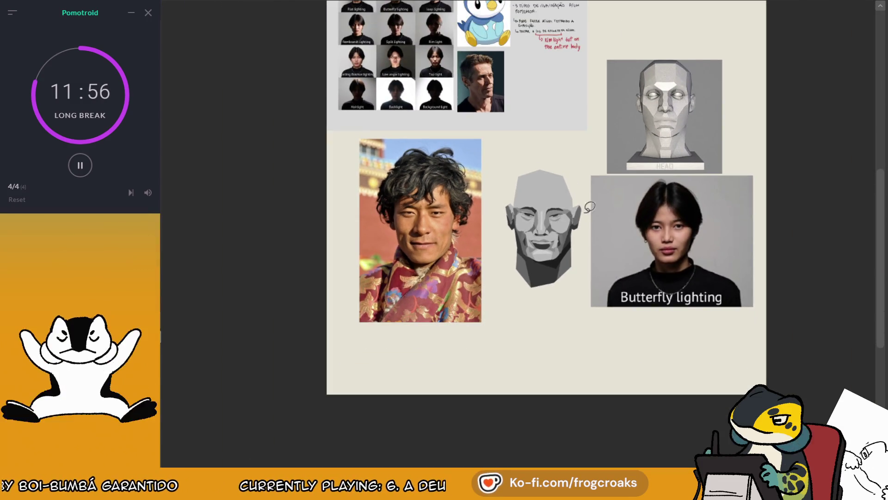
{"action": "scroll", "coordinate": [592, 190], "scroll_direction": "down", "scroll_amount": 2}
{"action": "scroll", "coordinate": [596, 185], "scroll_direction": "up", "scroll_amount": 2}
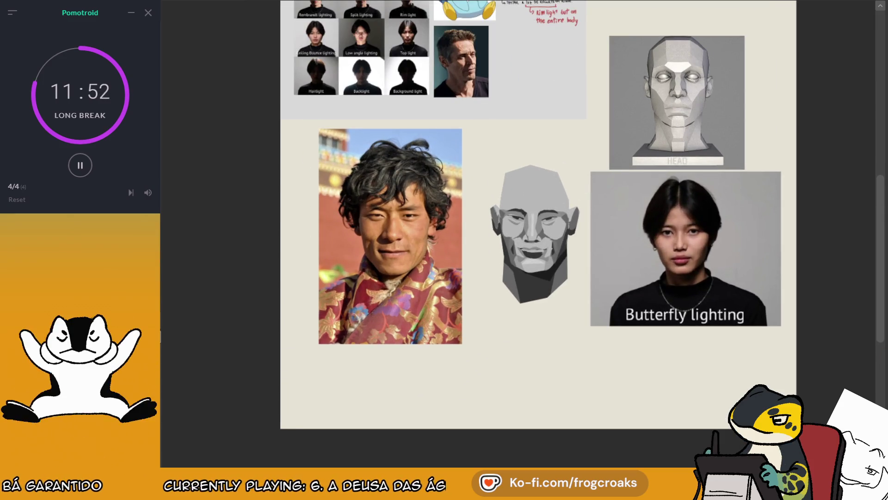
{"action": "scroll", "coordinate": [557, 214], "scroll_direction": "down", "scroll_amount": 2}
{"action": "scroll", "coordinate": [552, 279], "scroll_direction": "up", "scroll_amount": 3}
{"action": "scroll", "coordinate": [499, 249], "scroll_direction": "up", "scroll_amount": 3}
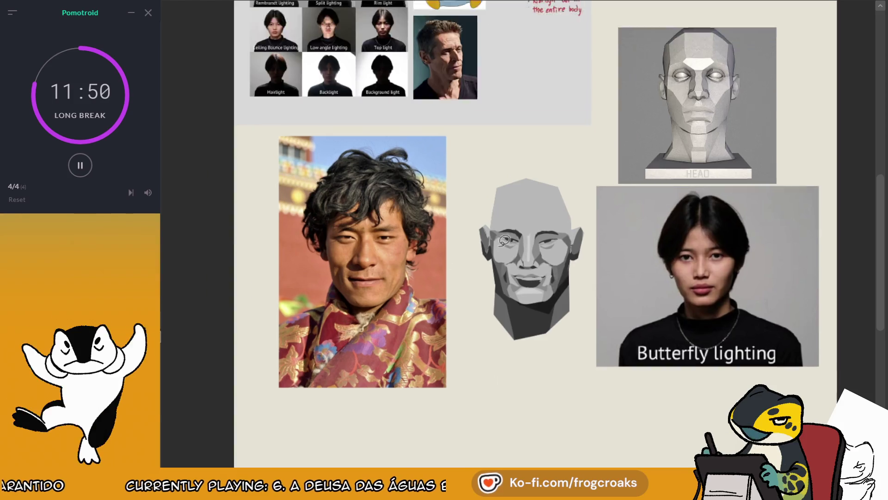
{"action": "scroll", "coordinate": [591, 139], "scroll_direction": "down", "scroll_amount": 4}
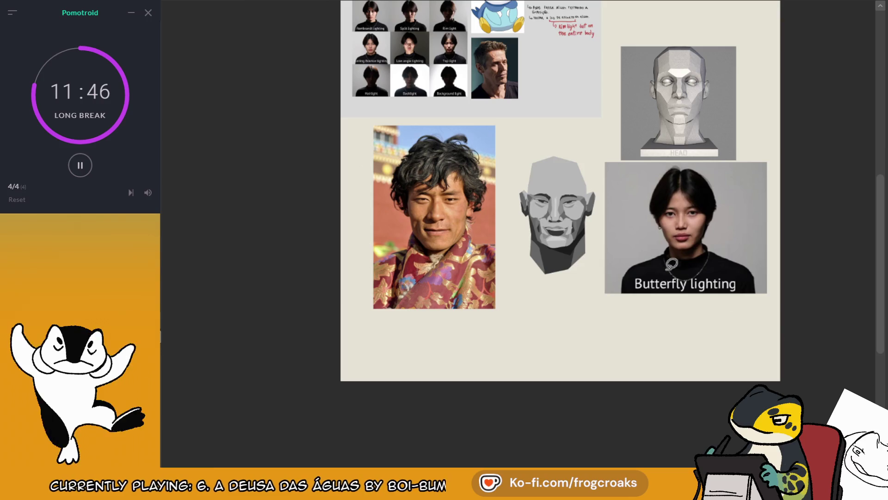
{"action": "scroll", "coordinate": [576, 202], "scroll_direction": "up", "scroll_amount": 3}
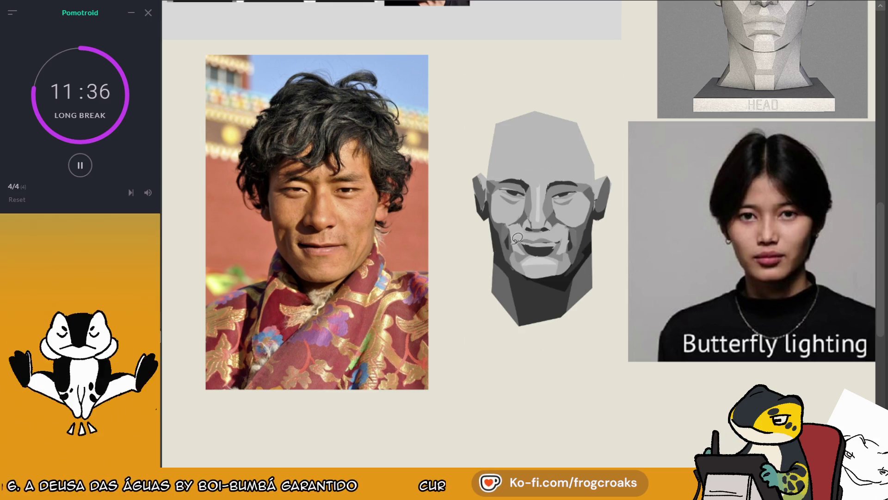
{"action": "scroll", "coordinate": [517, 239], "scroll_direction": "down", "scroll_amount": 3}
{"action": "scroll", "coordinate": [499, 143], "scroll_direction": "up", "scroll_amount": 3}
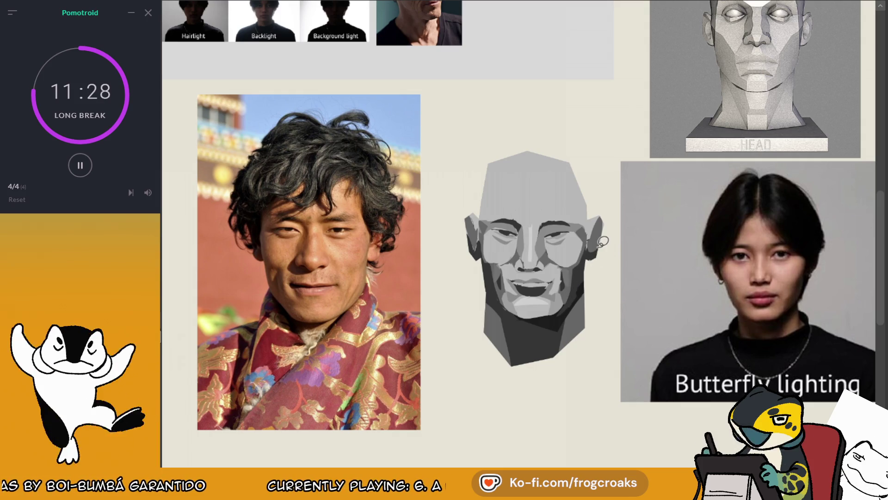
{"action": "scroll", "coordinate": [591, 234], "scroll_direction": "down", "scroll_amount": 5}
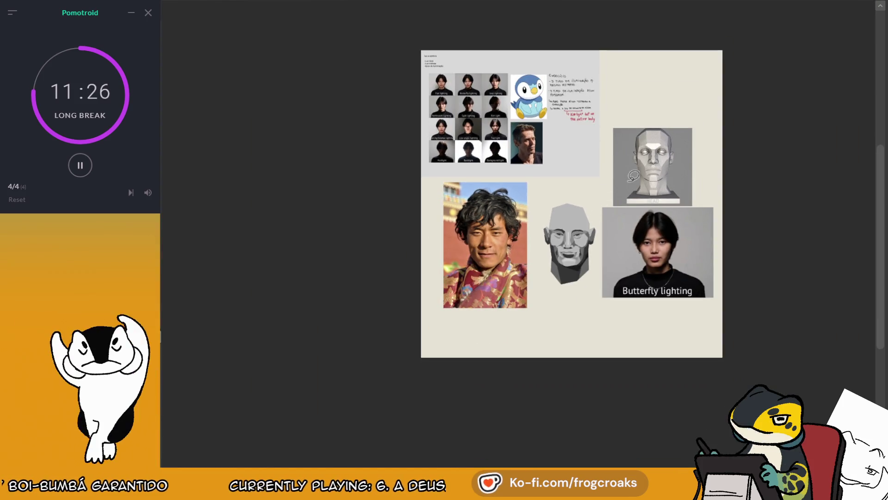
{"action": "scroll", "coordinate": [602, 226], "scroll_direction": "up", "scroll_amount": 5}
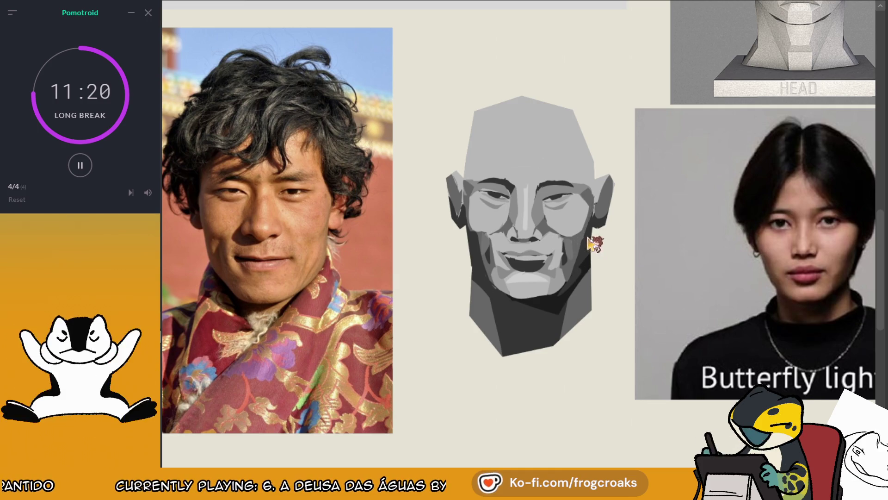
{"action": "left_click_drag", "start_coordinate": [594, 214], "coordinate": [576, 280]}
{"action": "key", "text": "ctrl+z"}
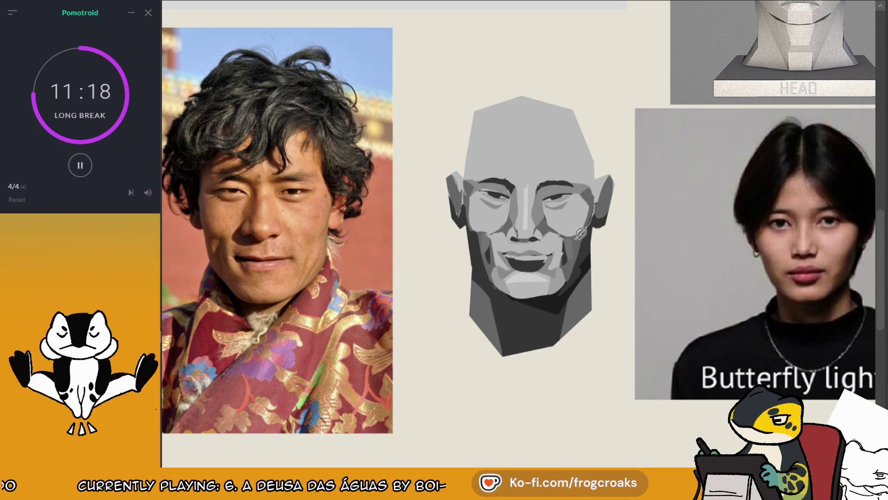
{"action": "key", "text": "ctrl+z"}
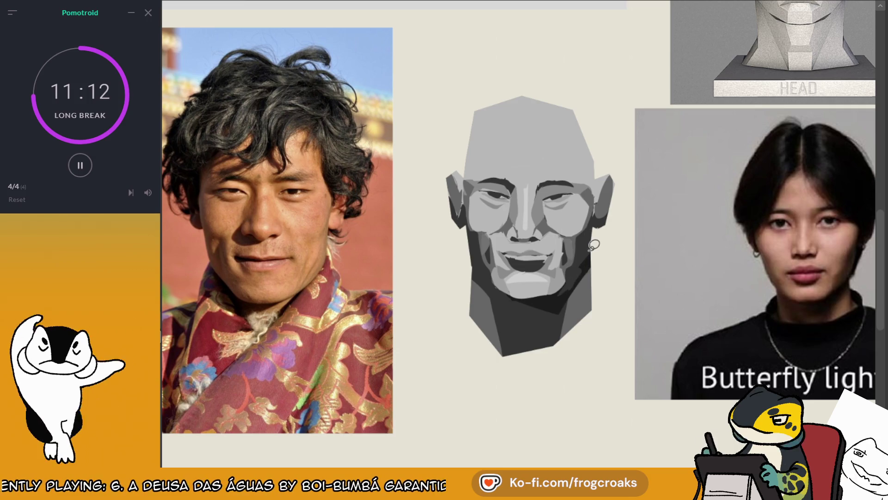
{"action": "scroll", "coordinate": [589, 238], "scroll_direction": "down", "scroll_amount": 2}
{"action": "scroll", "coordinate": [588, 237], "scroll_direction": "down", "scroll_amount": 3}
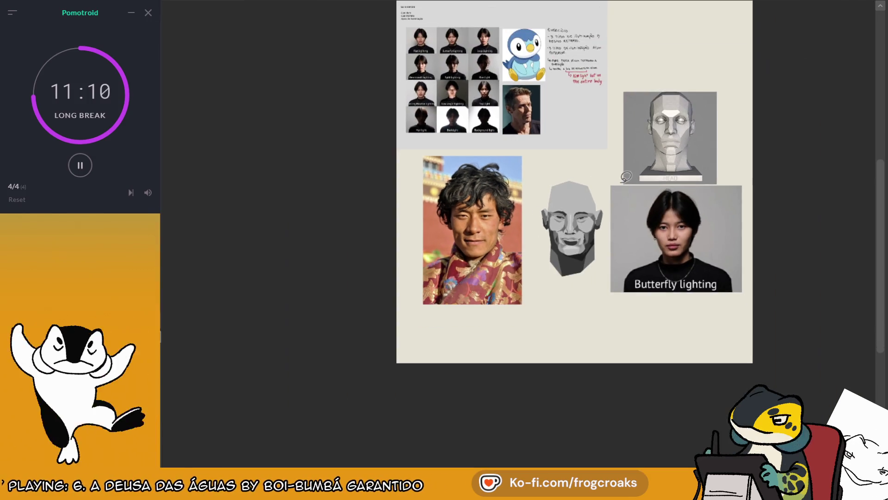
{"action": "scroll", "coordinate": [569, 229], "scroll_direction": "up", "scroll_amount": 5}
{"action": "scroll", "coordinate": [541, 218], "scroll_direction": "down", "scroll_amount": 3}
{"action": "scroll", "coordinate": [541, 219], "scroll_direction": "down", "scroll_amount": 2}
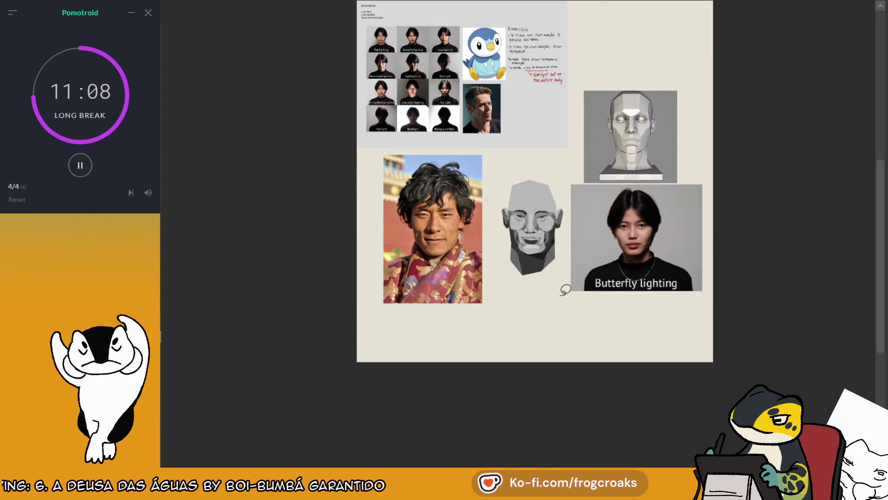
{"action": "scroll", "coordinate": [535, 219], "scroll_direction": "up", "scroll_amount": 3}
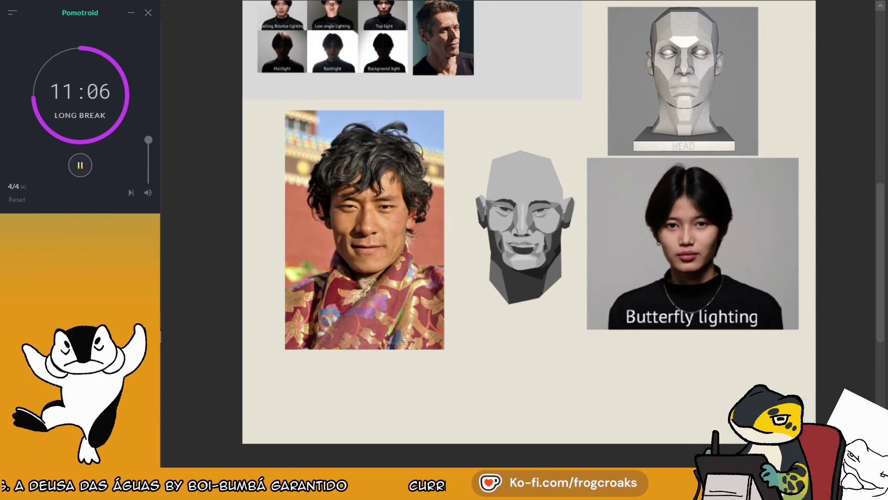
{"action": "key", "text": "ctrl+F1"}
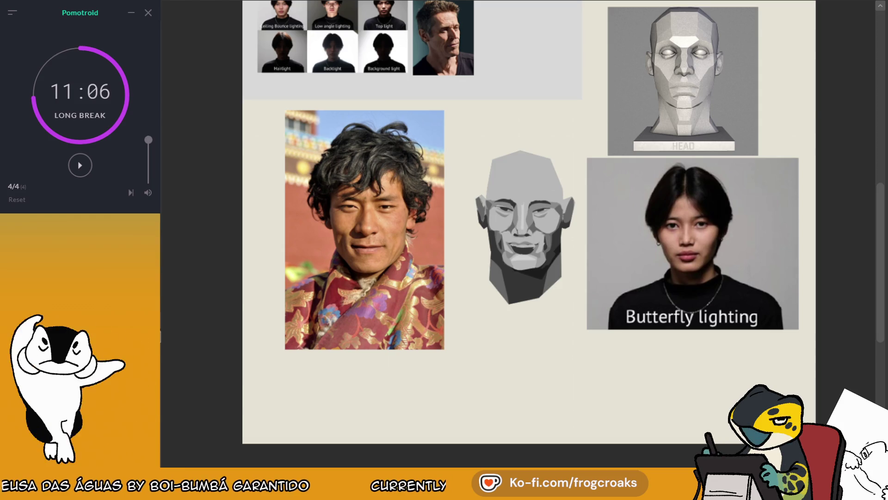
- Paste the planar heads labelled Luz de topo and Luz Rembrandt onto the board
{"action": "scroll", "coordinate": [465, 158], "scroll_direction": "up", "scroll_amount": 2}
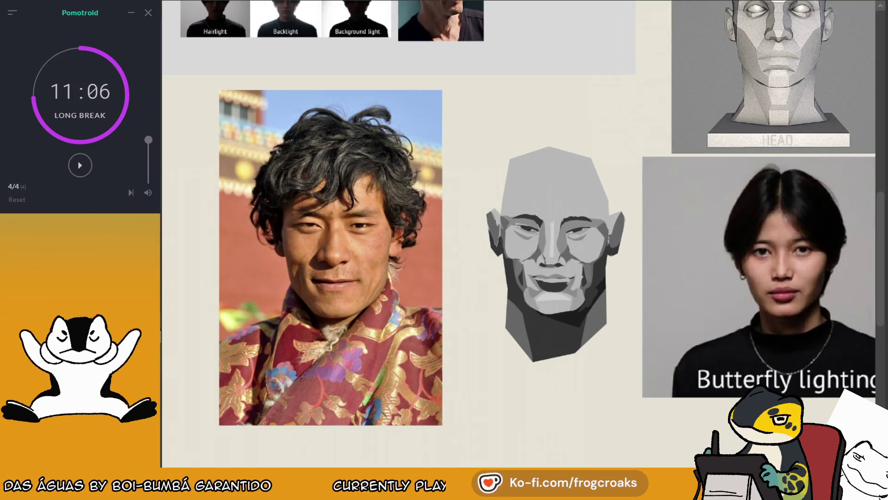
{"action": "scroll", "coordinate": [465, 158], "scroll_direction": "down", "scroll_amount": 3}
{"action": "key", "text": "ctrl+v"}
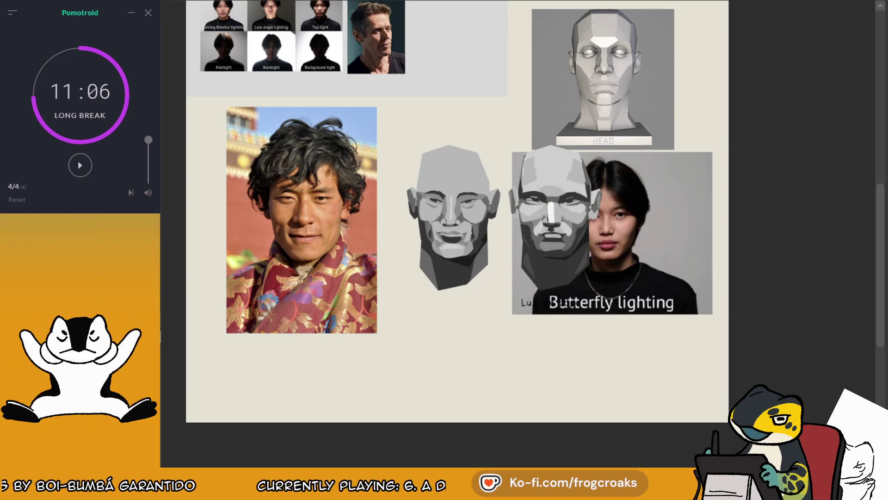
{"action": "key", "text": "ctrl+v"}
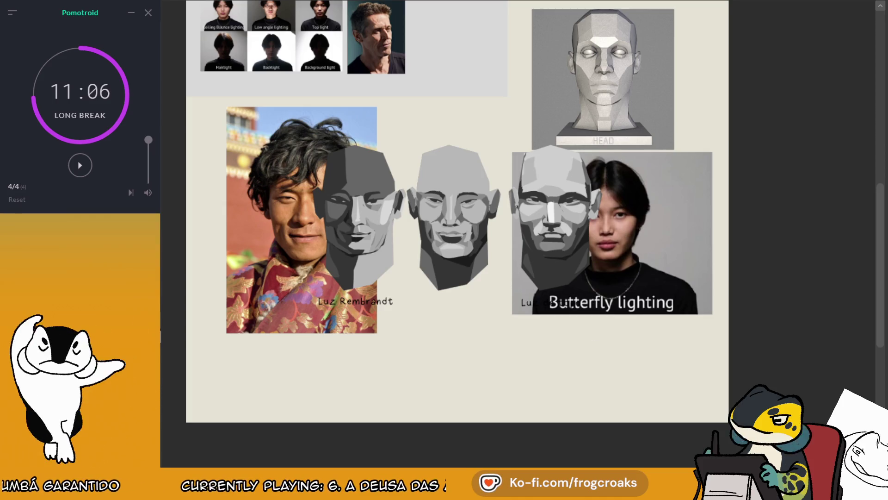
- Delete the portrait, HEAD and Butterfly lighting references, restoring the accidentally deleted middle head
{"action": "key", "text": "Delete"}
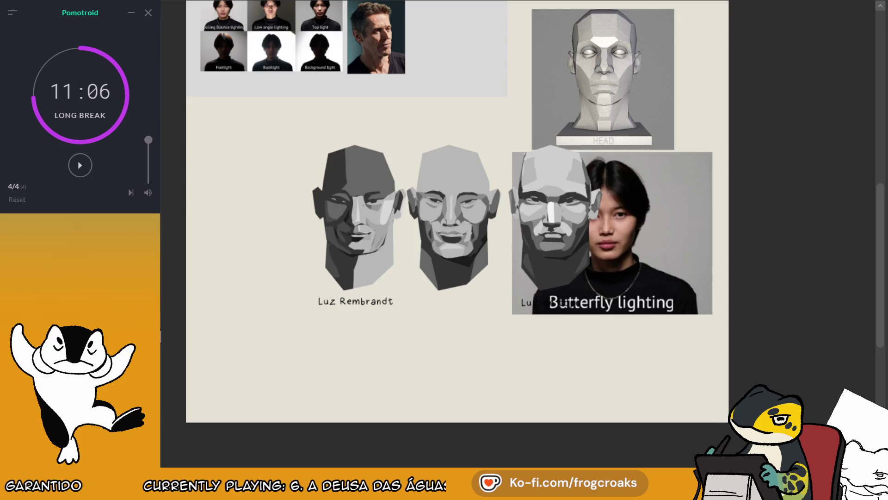
{"action": "key", "text": "Delete"}
{"action": "key", "text": "Delete"}
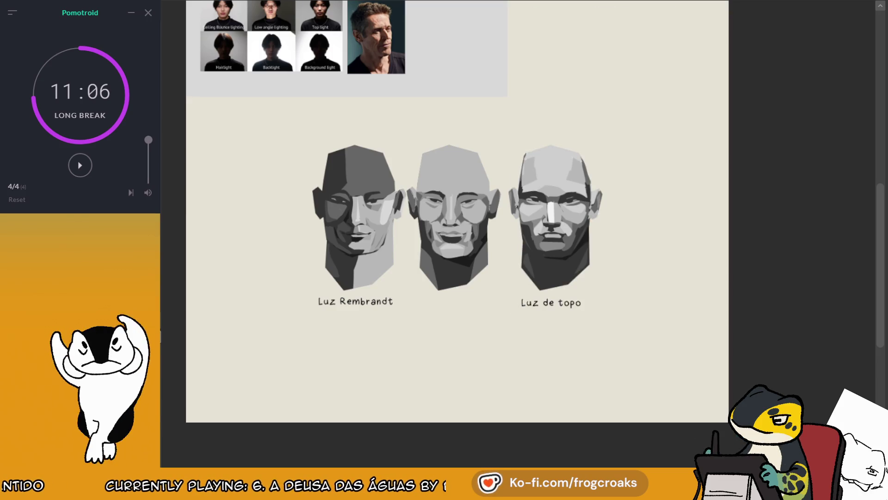
{"action": "scroll", "coordinate": [418, 227], "scroll_direction": "up", "scroll_amount": 1}
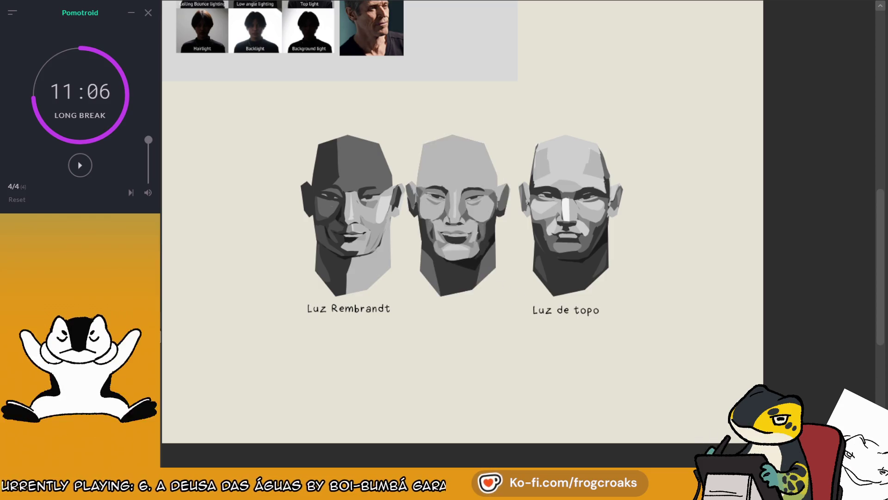
{"action": "key", "text": "Delete"}
{"action": "key", "text": "ctrl+z"}
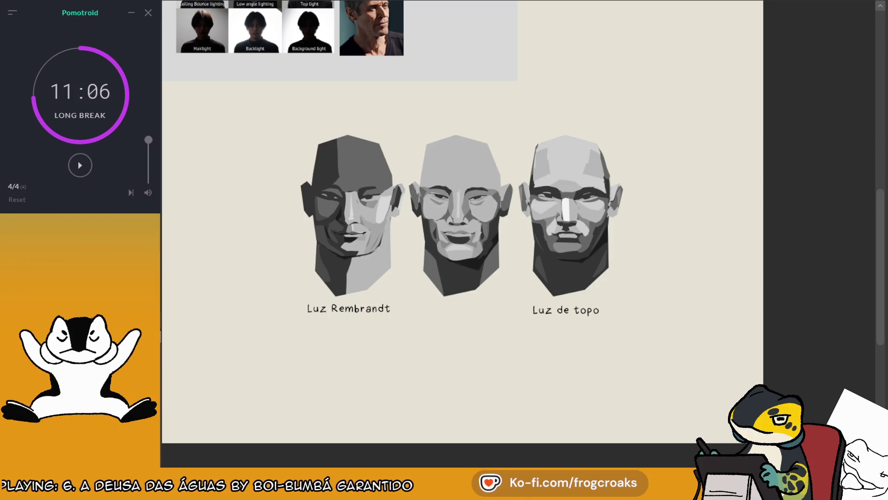
{"action": "scroll", "coordinate": [394, 285], "scroll_direction": "down", "scroll_amount": 2}
{"action": "scroll", "coordinate": [206, 85], "scroll_direction": "up", "scroll_amount": 3}
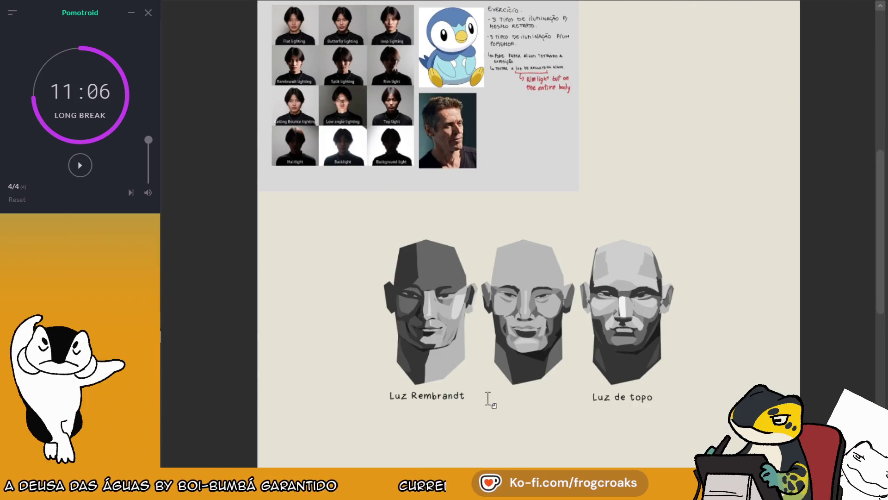
{"action": "scroll", "coordinate": [488, 398], "scroll_direction": "up", "scroll_amount": 3}
- Caption the middle head 'Luz borboleta', aligned with the other two labels
{"action": "left_click", "coordinate": [489, 388]}
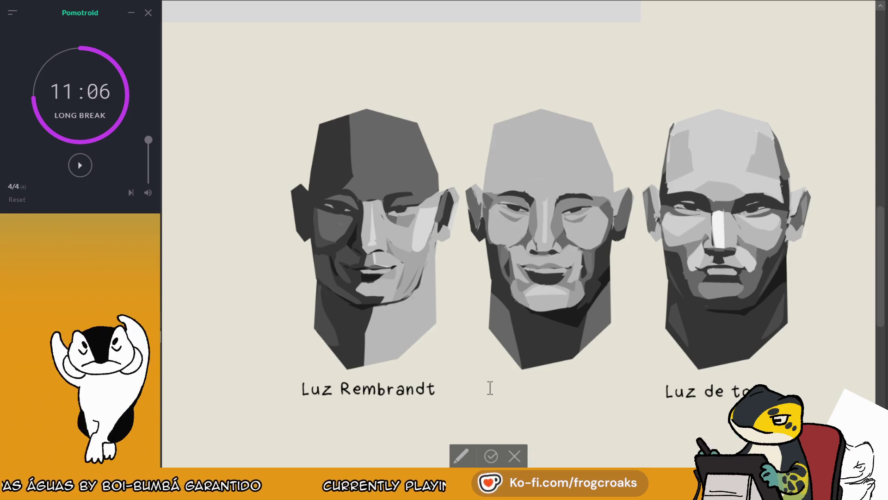
{"action": "type", "text": "Li"}
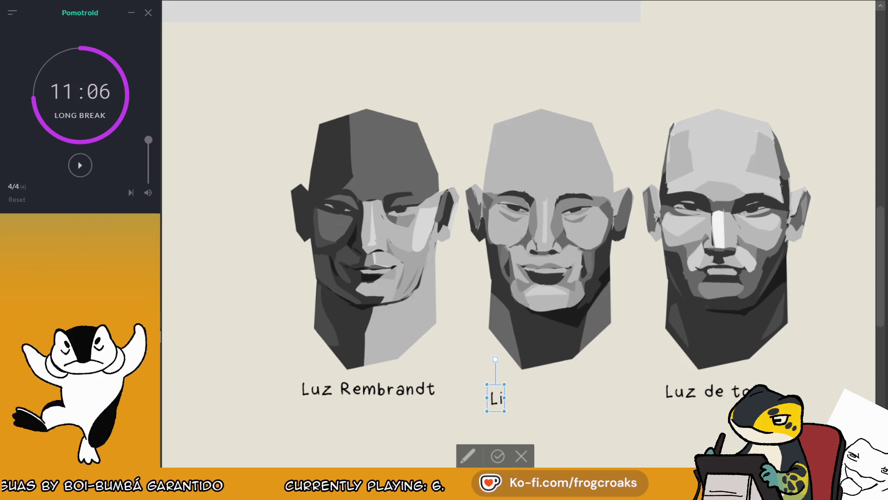
{"action": "key", "text": "BackSpace"}
{"action": "type", "text": "uz "}
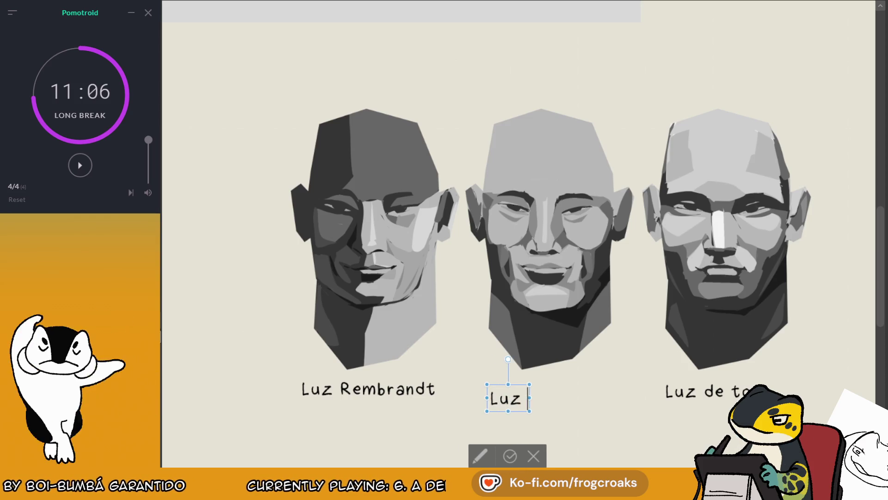
{"action": "type", "text": "borboleta"}
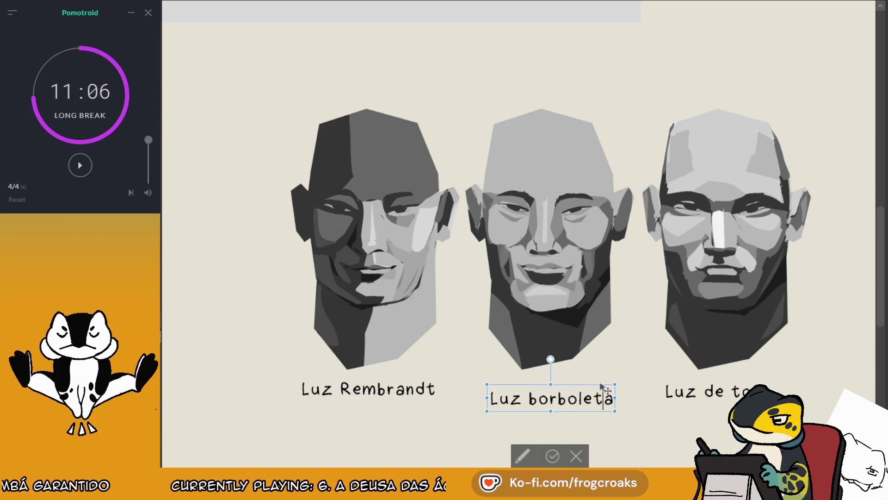
{"action": "left_click_drag", "start_coordinate": [601, 387], "coordinate": [599, 375]}
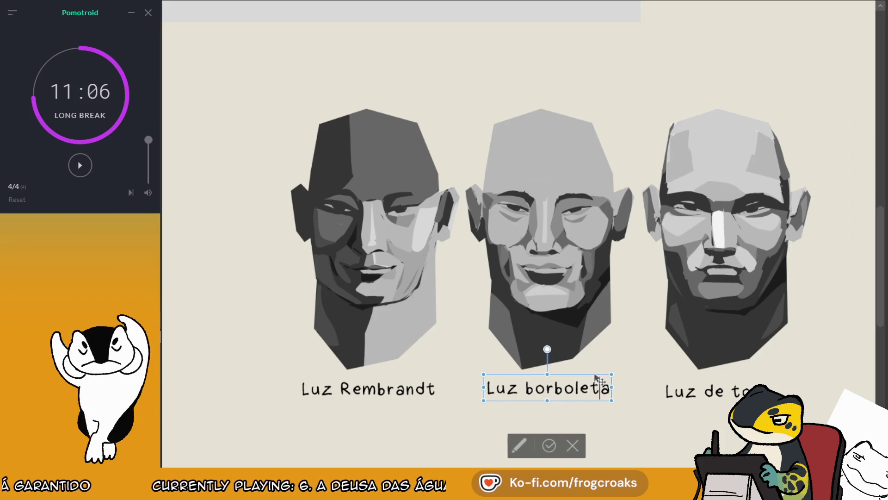
{"action": "left_click", "coordinate": [548, 445]}
{"action": "left_click", "coordinate": [569, 135]}
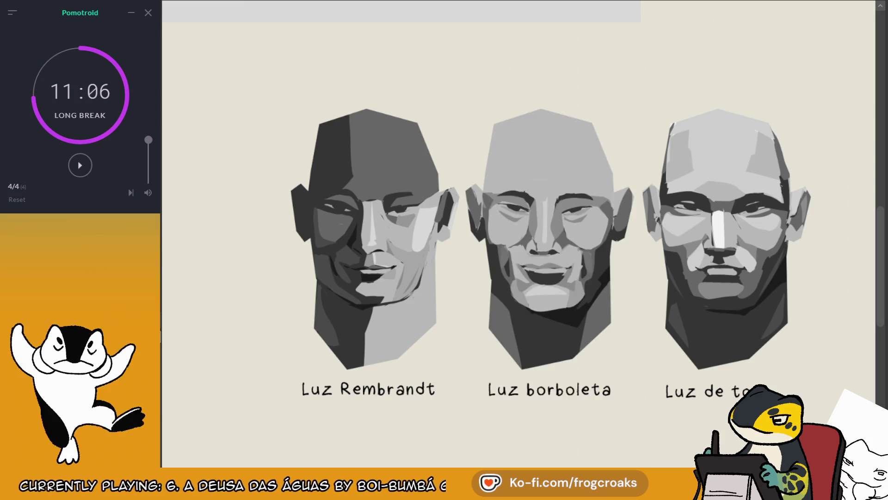
- Move the three labelled heads right so they sit clear of the portrait photo
{"action": "scroll", "coordinate": [601, 137], "scroll_direction": "down", "scroll_amount": 5}
{"action": "scroll", "coordinate": [638, 146], "scroll_direction": "up", "scroll_amount": 3}
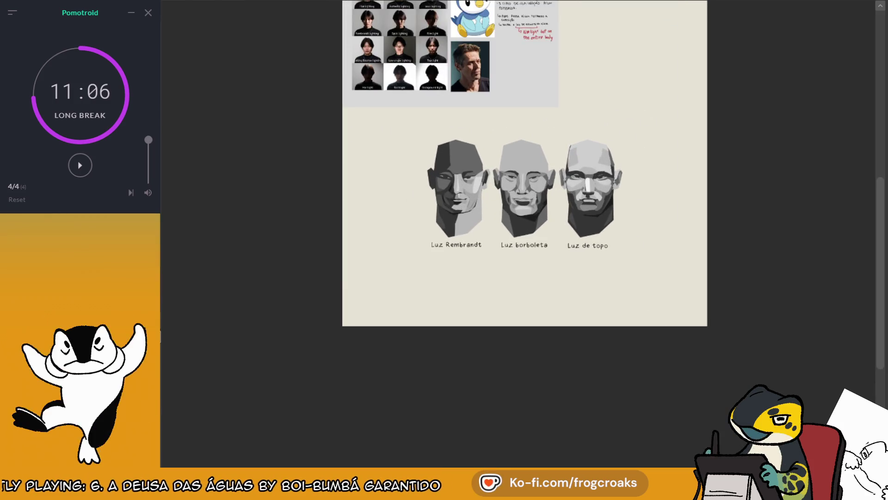
{"action": "scroll", "coordinate": [650, 252], "scroll_direction": "up", "scroll_amount": 2}
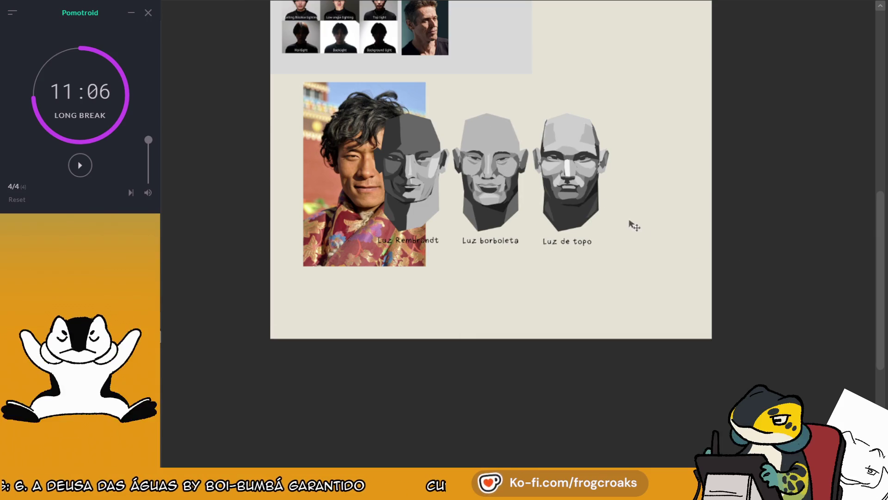
{"action": "mouse_move", "coordinate": [634, 225]}
{"action": "left_mouse_down"}
{"action": "mouse_move", "coordinate": [692, 199]}
{"action": "mouse_move", "coordinate": [691, 215]}
{"action": "left_mouse_up"}
- Fill the area behind the photo and heads, then the whole page, with white
{"action": "scroll", "coordinate": [446, 117], "scroll_direction": "down", "scroll_amount": 4}
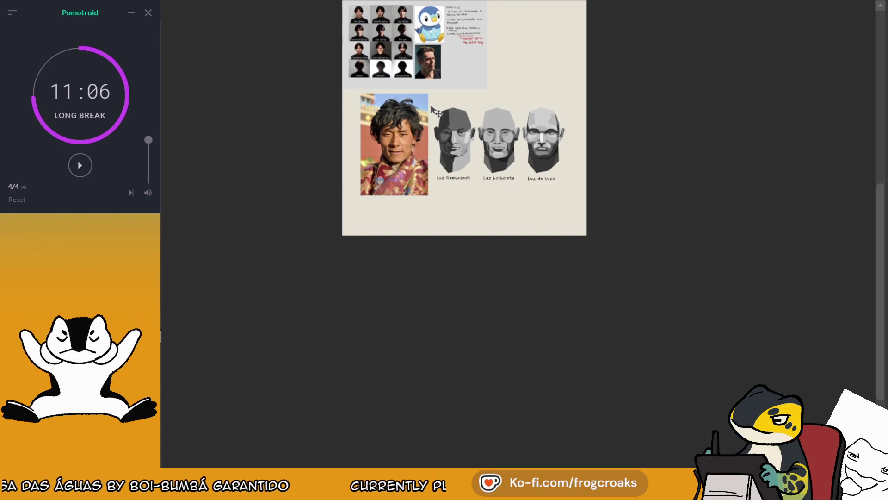
{"action": "scroll", "coordinate": [515, 123], "scroll_direction": "up", "scroll_amount": 5}
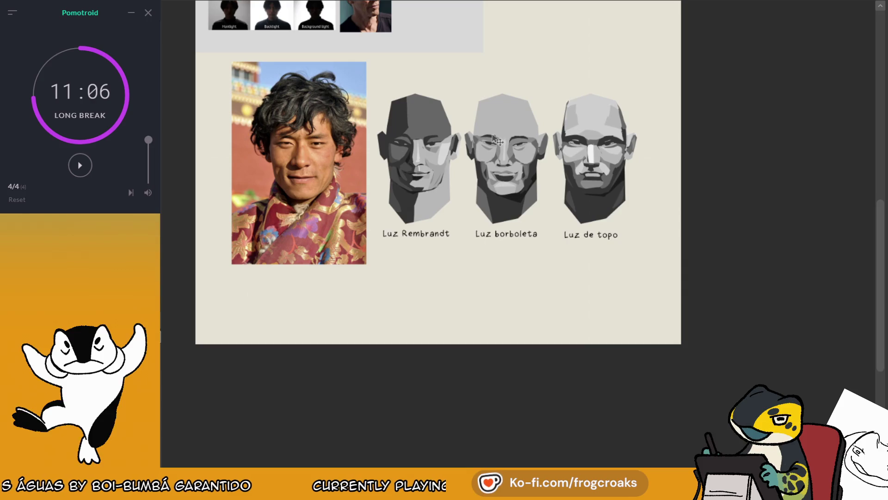
{"action": "scroll", "coordinate": [537, 176], "scroll_direction": "down", "scroll_amount": 2}
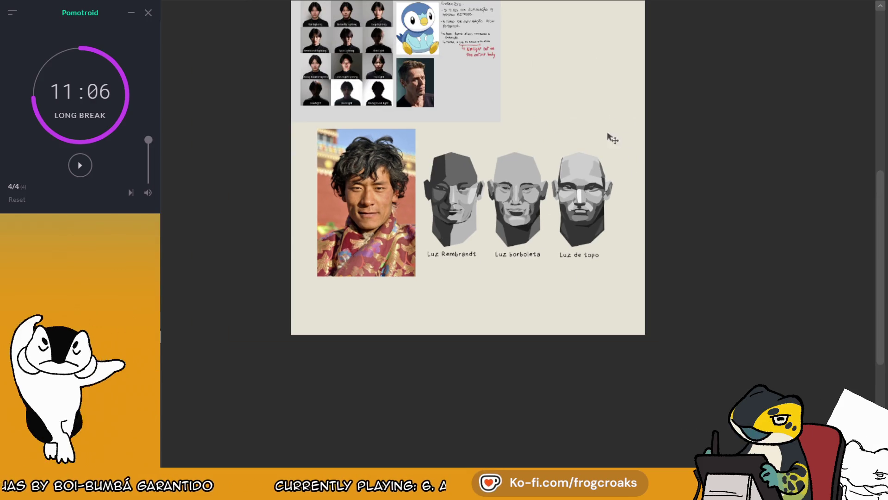
{"action": "scroll", "coordinate": [434, 200], "scroll_direction": "up", "scroll_amount": 2}
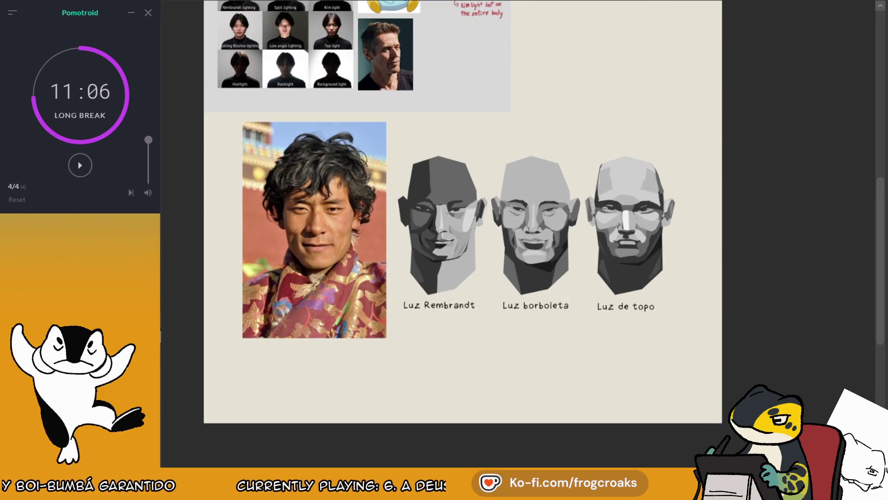
{"action": "mouse_move", "coordinate": [234, 115]}
{"action": "left_mouse_down"}
{"action": "mouse_move", "coordinate": [611, 341]}
{"action": "mouse_move", "coordinate": [696, 344]}
{"action": "left_mouse_up"}
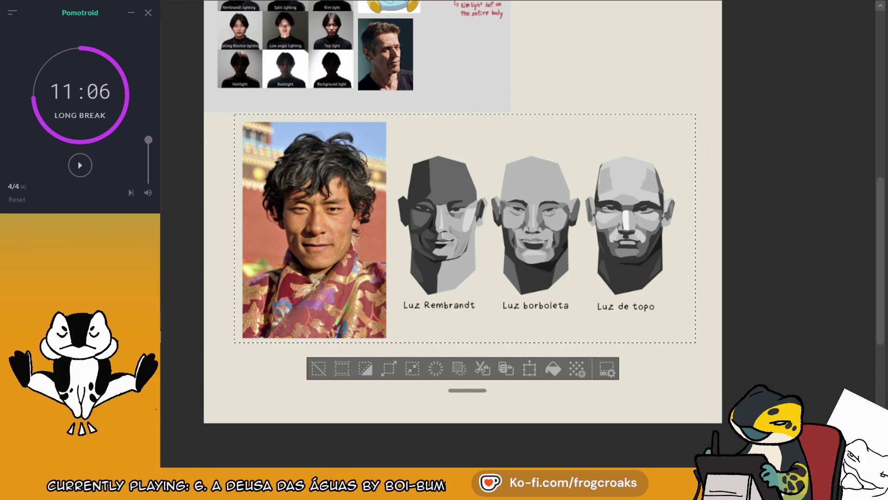
{"action": "left_click", "coordinate": [553, 368]}
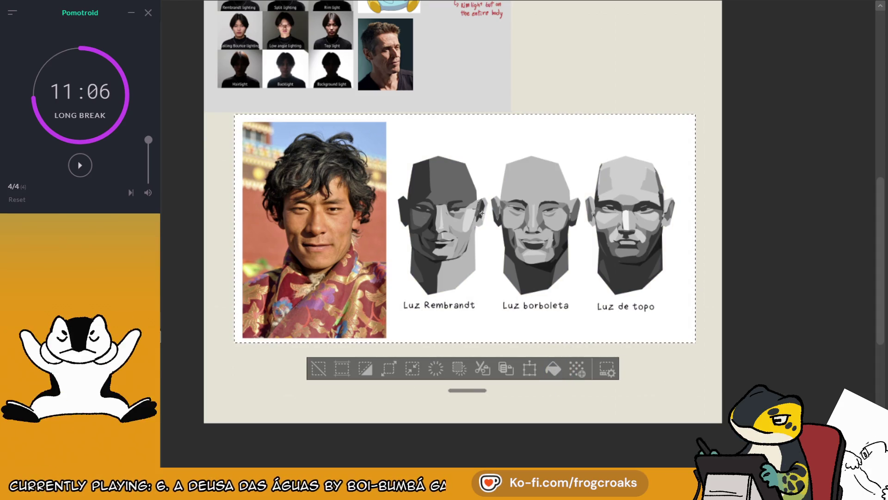
{"action": "key", "text": "ctrl+a"}
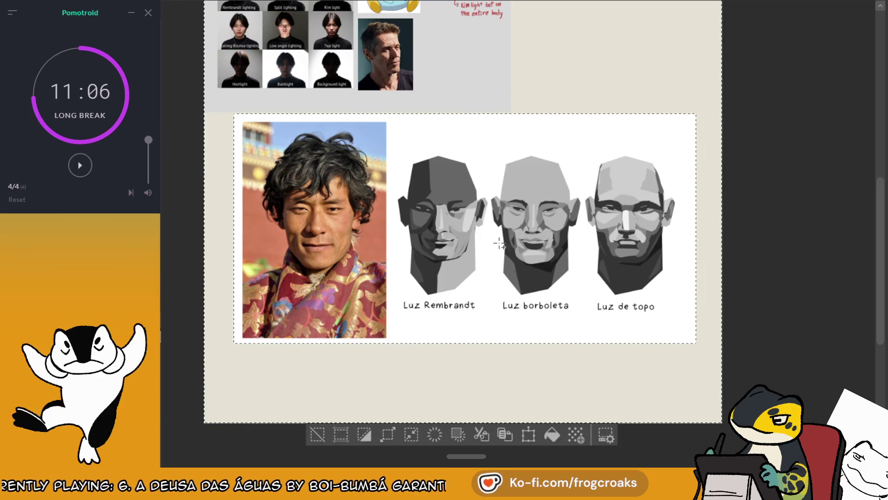
{"action": "left_click", "coordinate": [553, 435]}
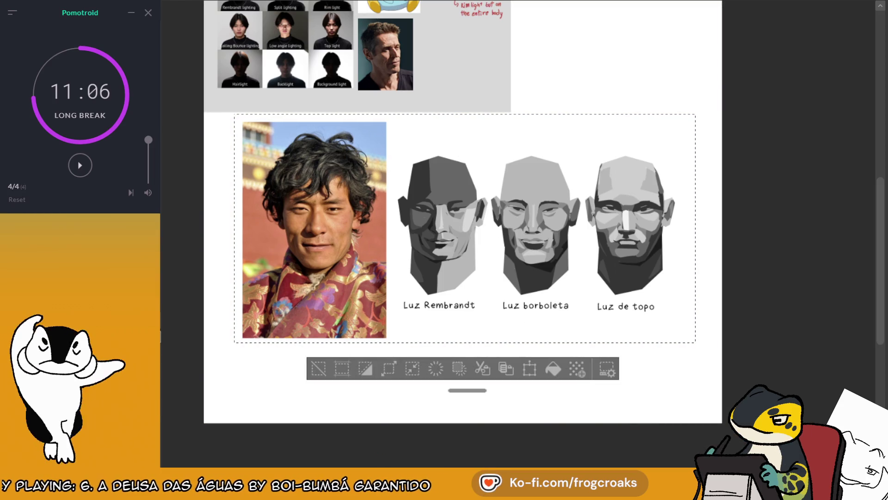